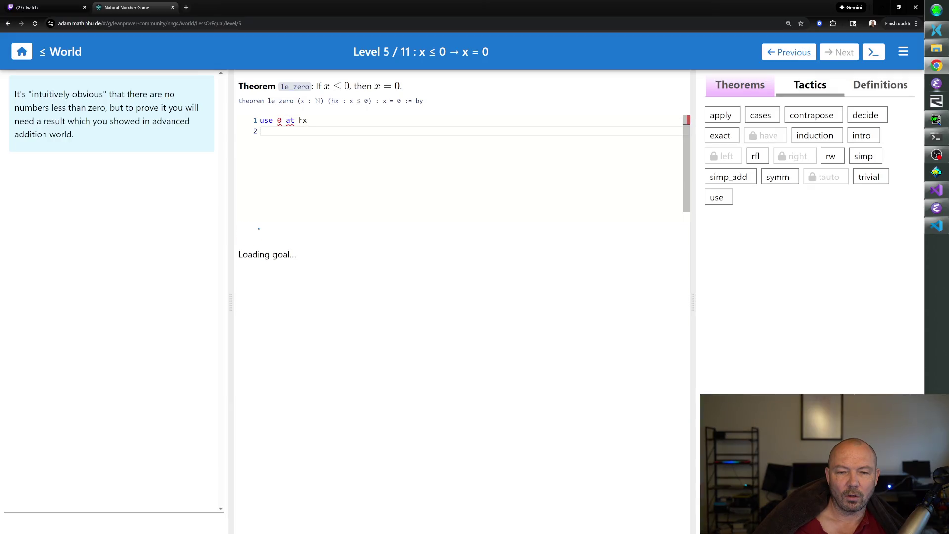
# Step: Clear the empty line and the failed 'use 0 at hx' line, then type 'cases hx with d hd'
pyautogui.press('BackSpace')
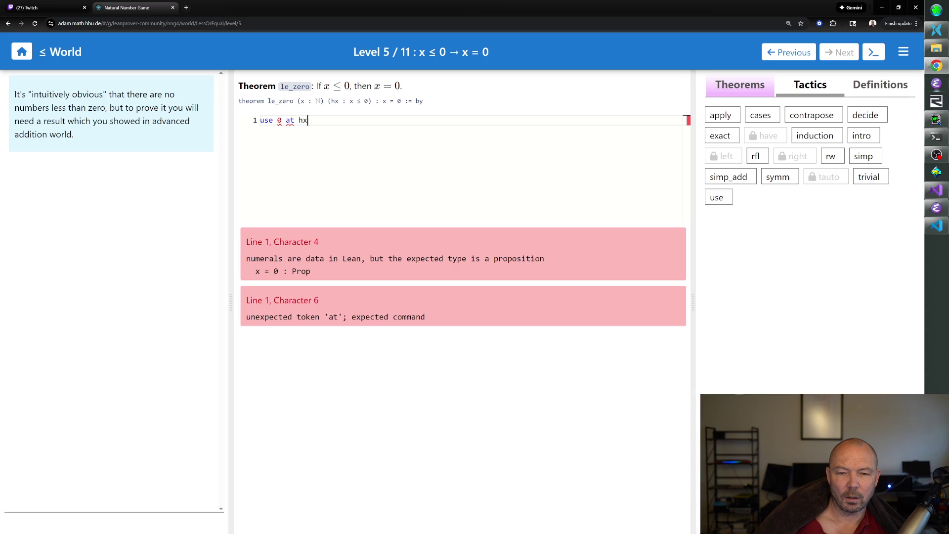
pyautogui.press('BackSpace')
pyautogui.press('BackSpace')
pyautogui.press('BackSpace')
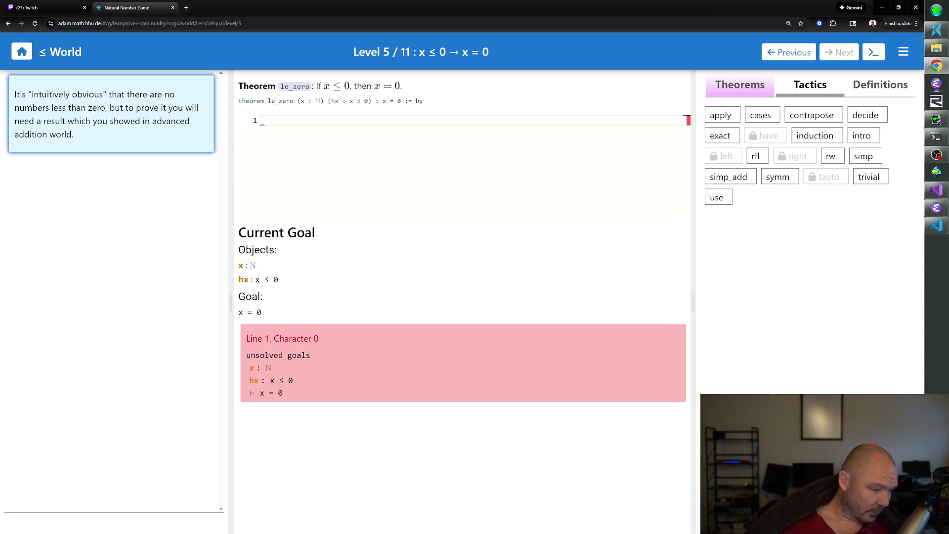
pyautogui.write('cases hx ')
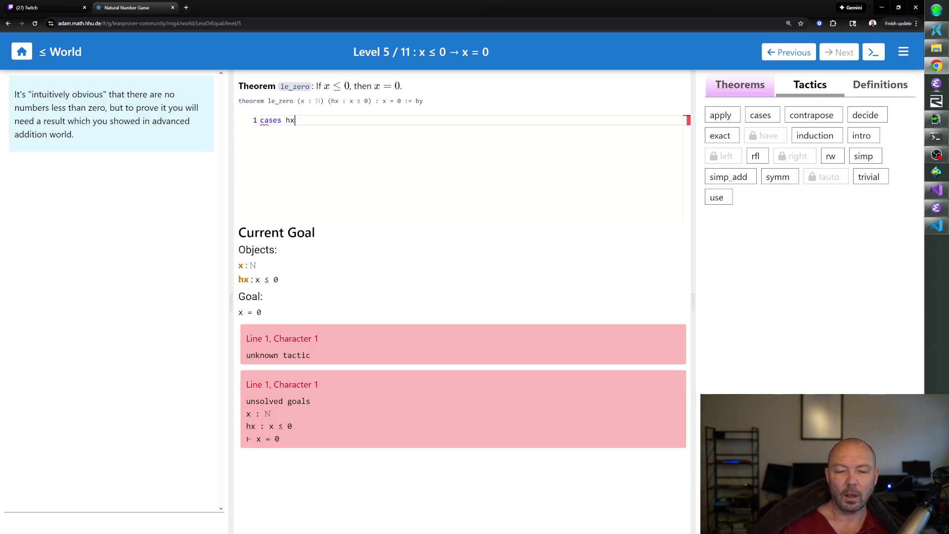
pyautogui.write('with d hd')
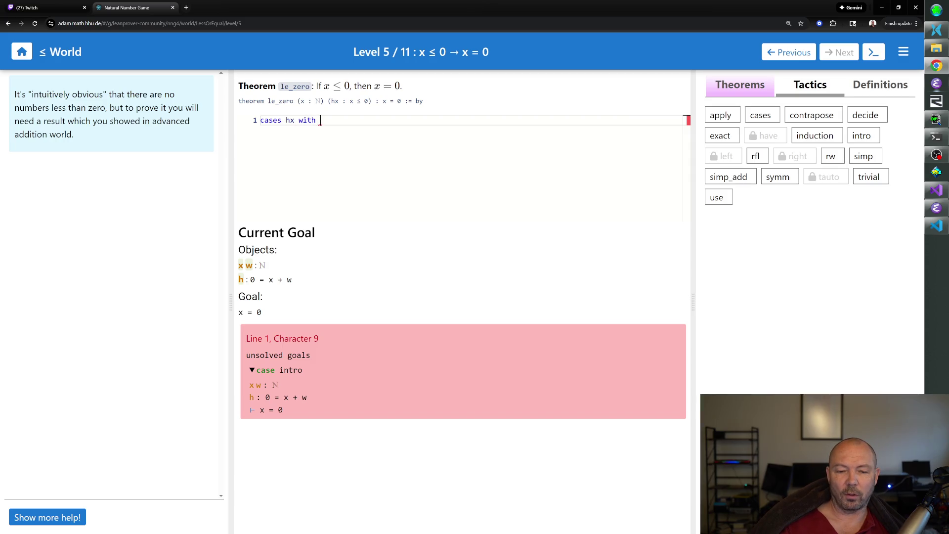
# Step: Run 'cases hx with d hd' to obtain hd : 0 = x + d, starting line 2
pyautogui.press('Return')
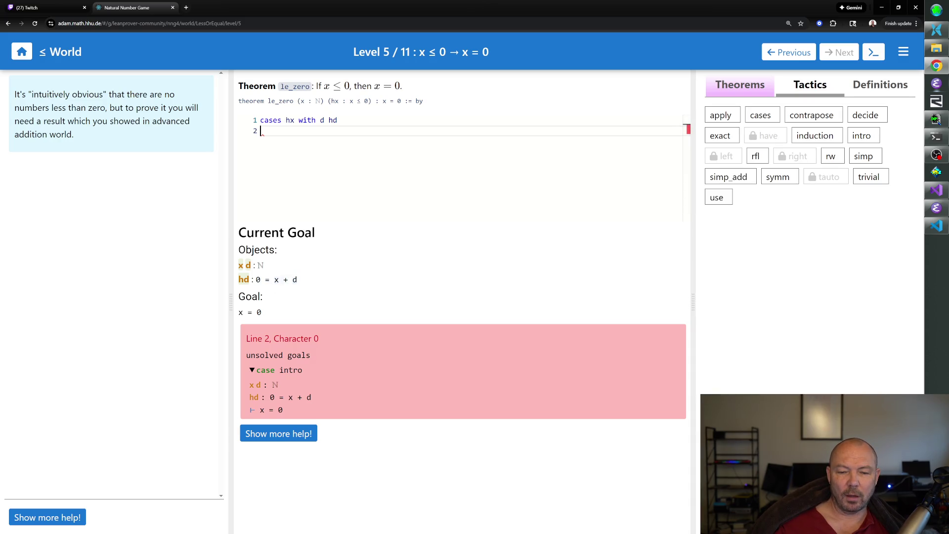
pyautogui.moveTo(294, 280)
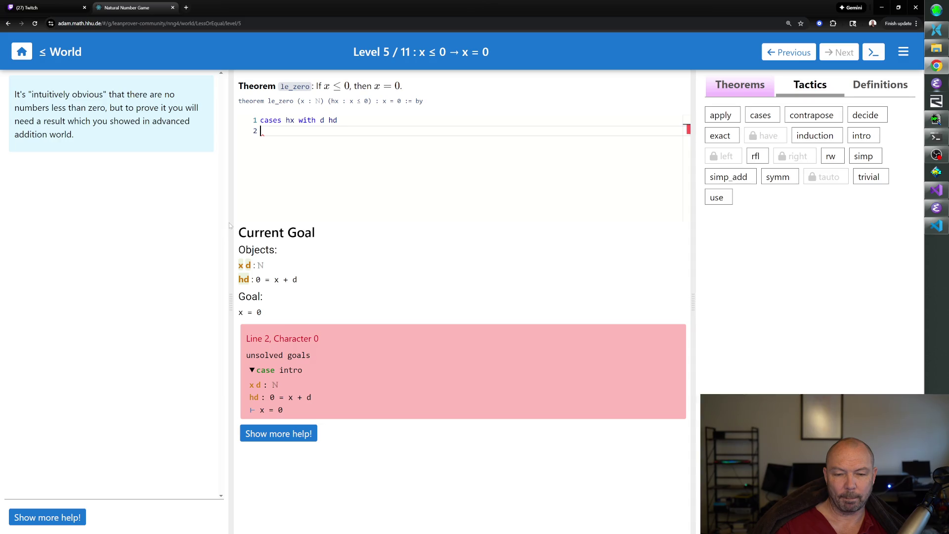
pyautogui.write('use 0 at hd')
pyautogui.press('BackSpace')
pyautogui.press('BackSpace')
pyautogui.press('BackSpace')
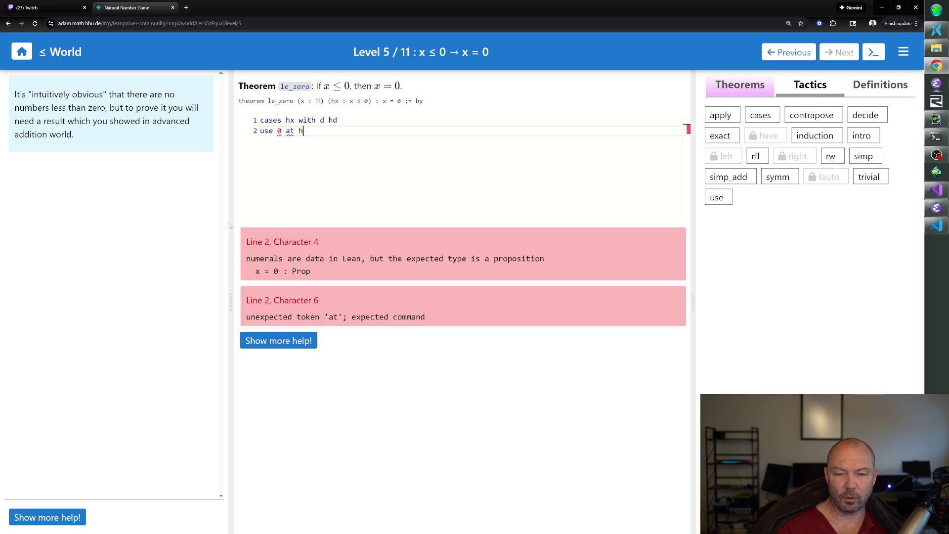
pyautogui.press('Return')
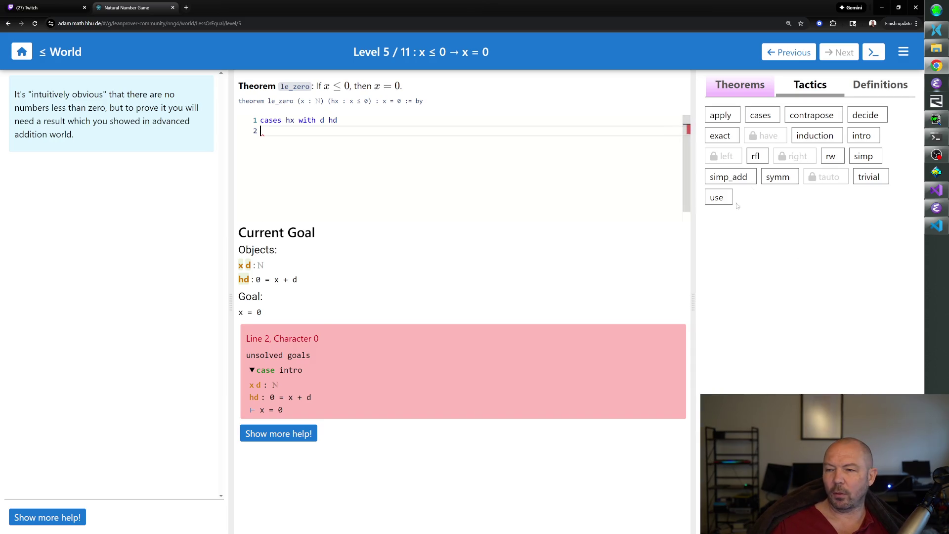
# Step: Show the add_left_eq_self documentation from the + theorems, then select the 'cases hx with d hd' line
pyautogui.click(759, 88)
pyautogui.click(719, 118)
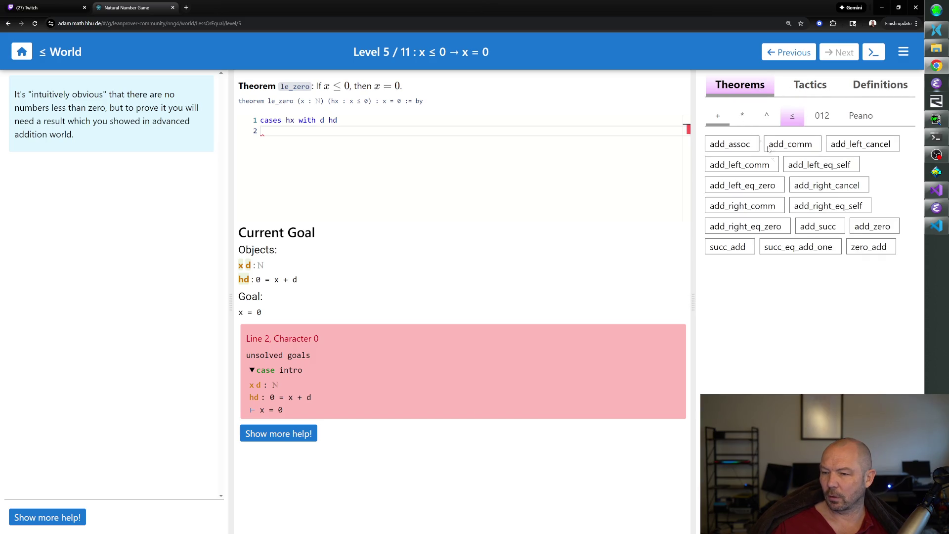
pyautogui.click(829, 168)
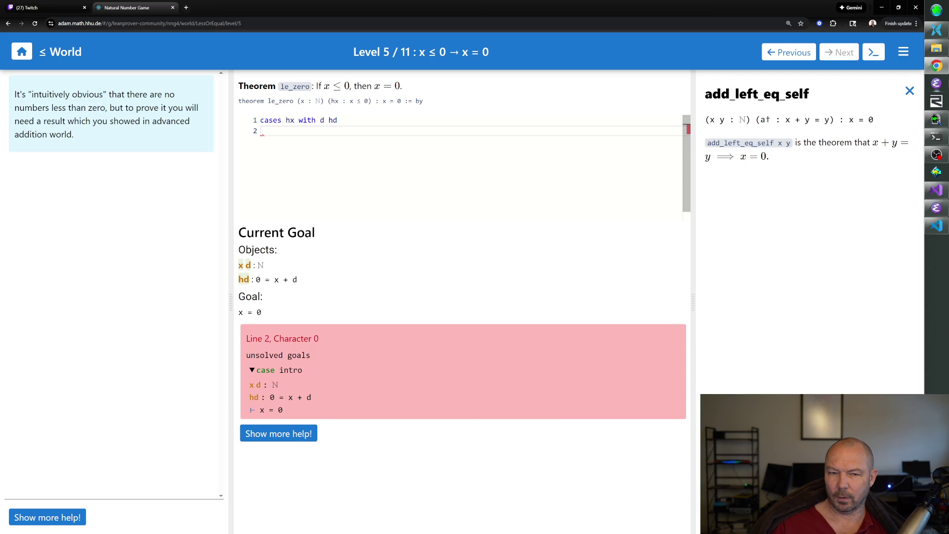
pyautogui.moveTo(338, 121); pyautogui.dragTo(242, 126)
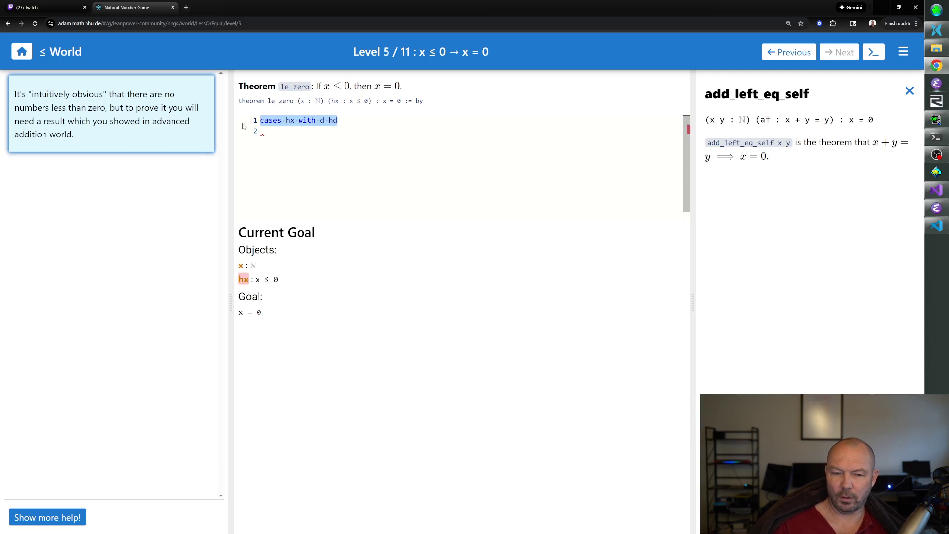
pyautogui.write('use 0')
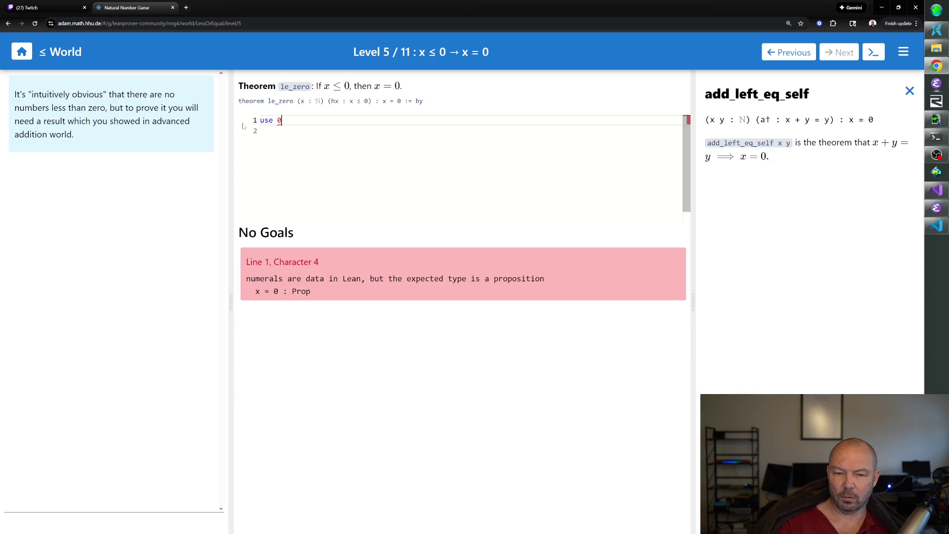
pyautogui.press('BackSpace')
pyautogui.hotkey('ctrl', 'z')
pyautogui.hotkey('ctrl', 'z')
pyautogui.hotkey('ctrl', 'z')
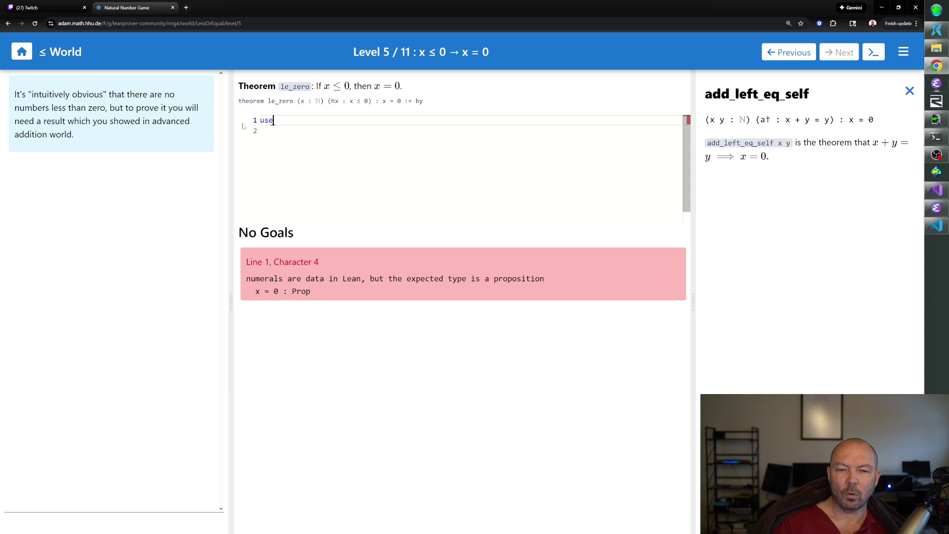
pyautogui.press('Down')
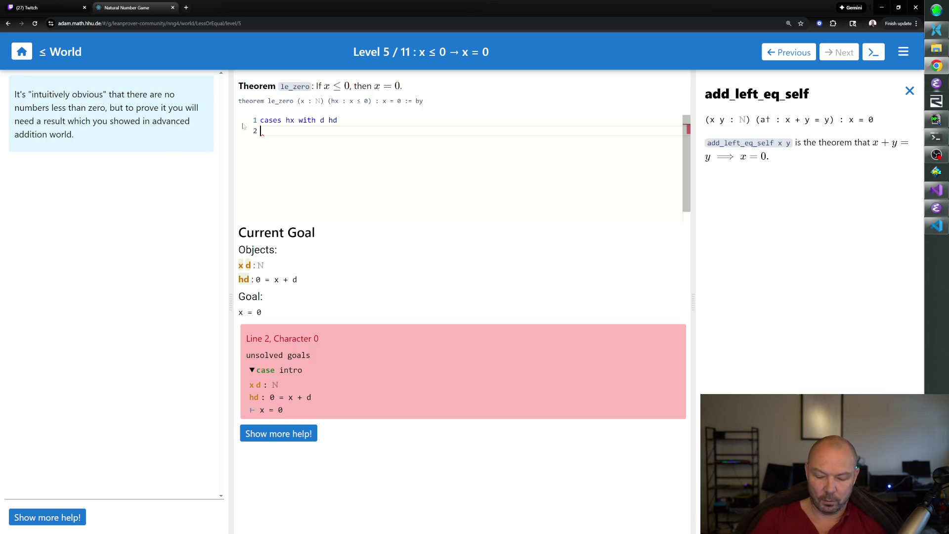
pyautogui.write('apply')
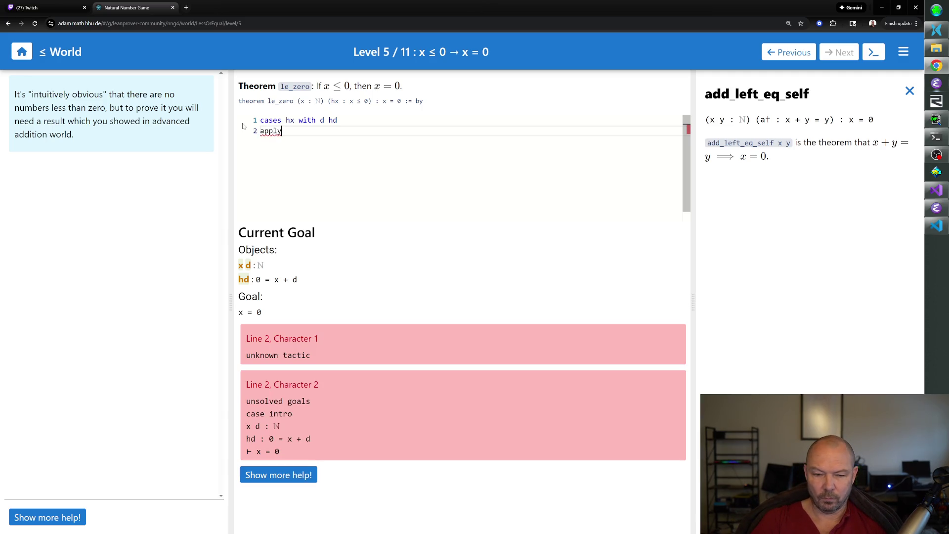
pyautogui.write(' add_left_eq_self')
pyautogui.press('BackSpace')
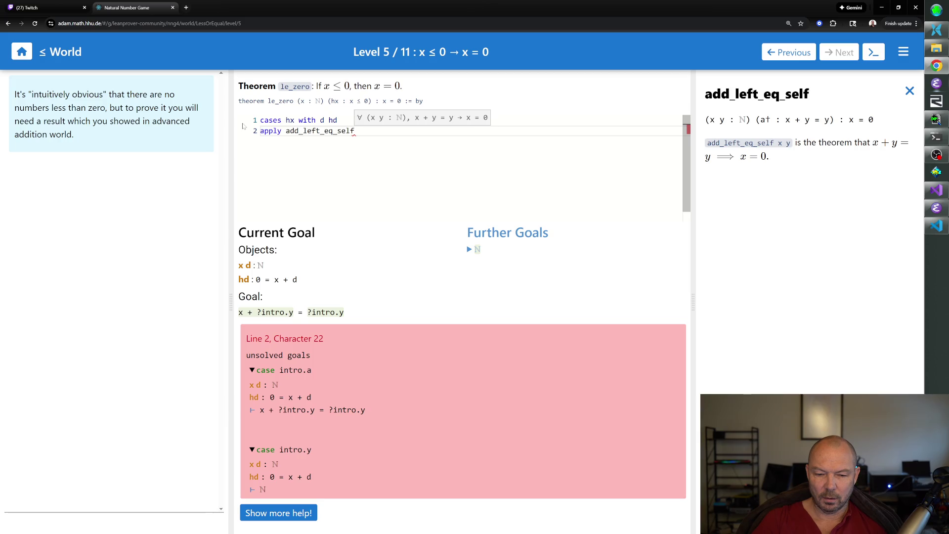
pyautogui.press('BackSpace')
pyautogui.press('BackSpace')
pyautogui.press('BackSpace')
pyautogui.press('BackSpace')
pyautogui.press('BackSpace')
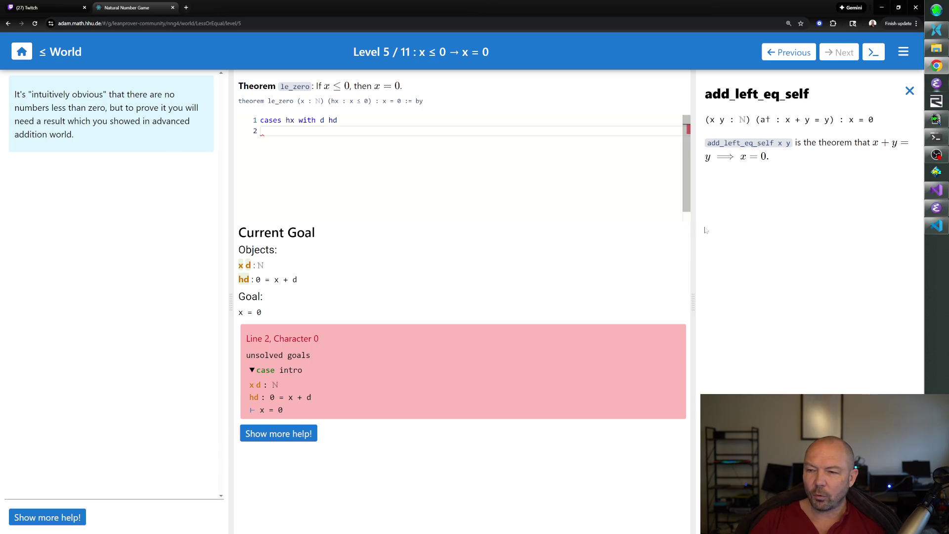
pyautogui.tripleClick(749, 157)
pyautogui.click(749, 157)
pyautogui.doubleClick(750, 157)
pyautogui.click(749, 157)
pyautogui.moveTo(873, 143); pyautogui.dragTo(711, 158)
pyautogui.click(712, 158)
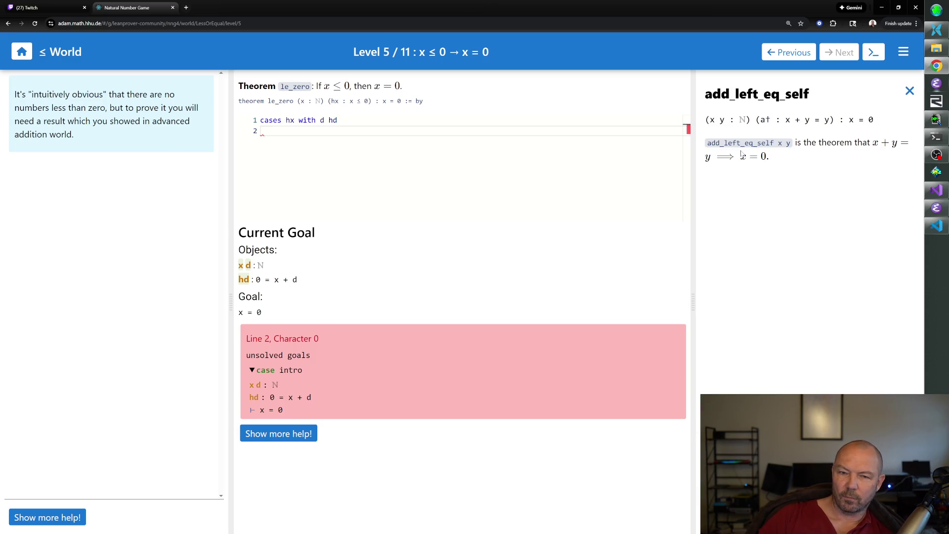
# Step: Replace the add_left_eq_self documentation with add_right_eq_zero (a + b = 0 implies a = 0)
pyautogui.click(910, 91)
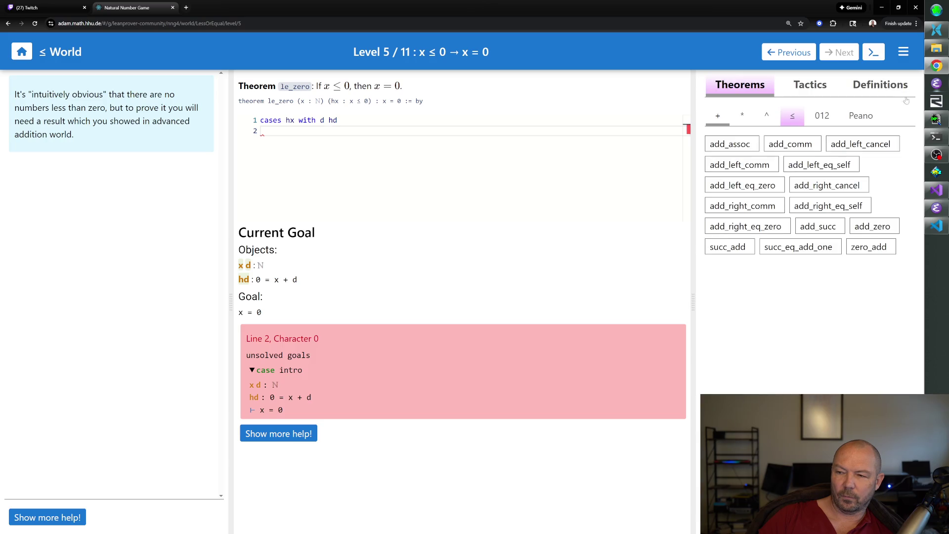
pyautogui.click(765, 227)
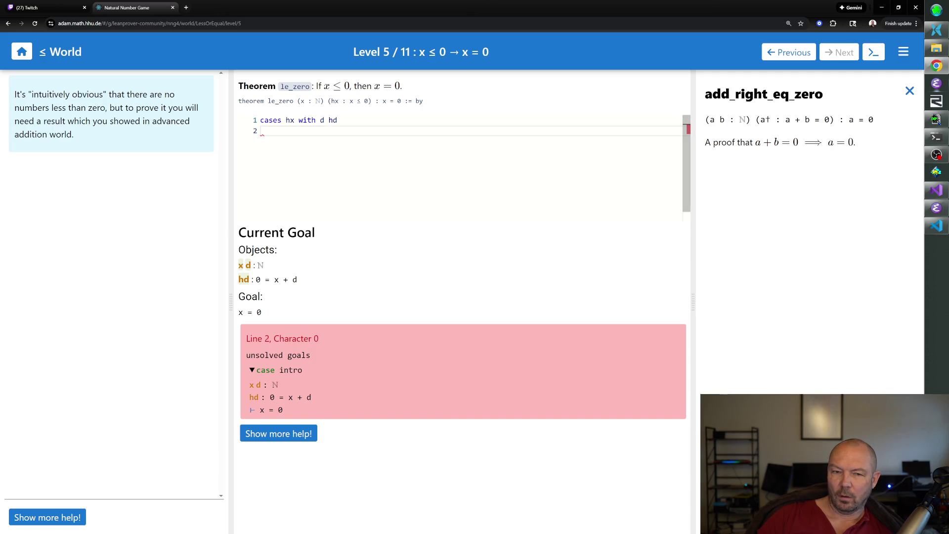
# Step: Flip hd with 'symm at hd', then write 'apply add_right_eq_zero at hd'
pyautogui.write('sym')
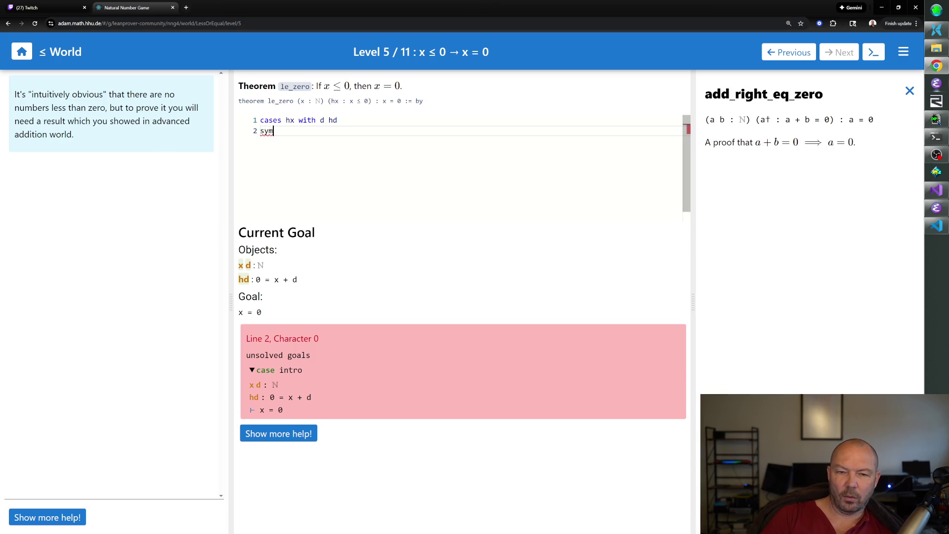
pyautogui.write('m at hd')
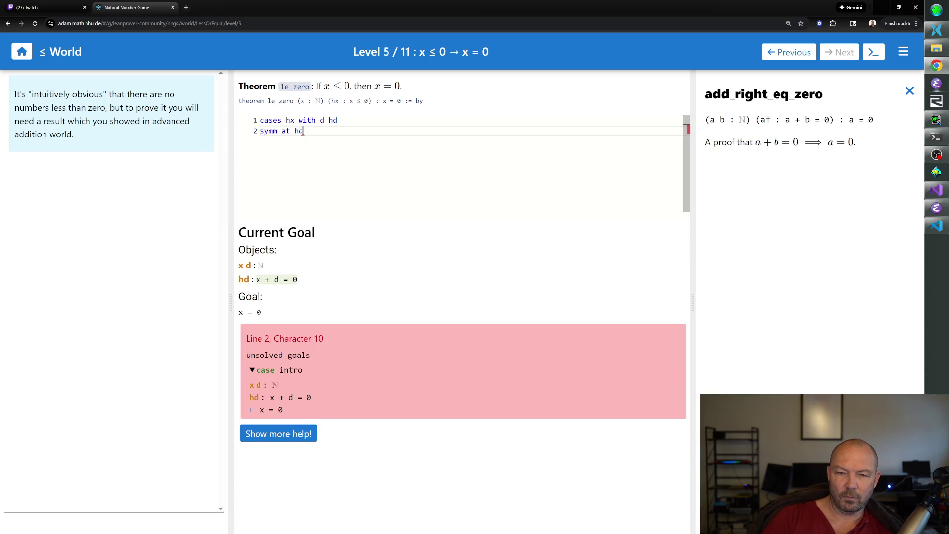
pyautogui.press('Return')
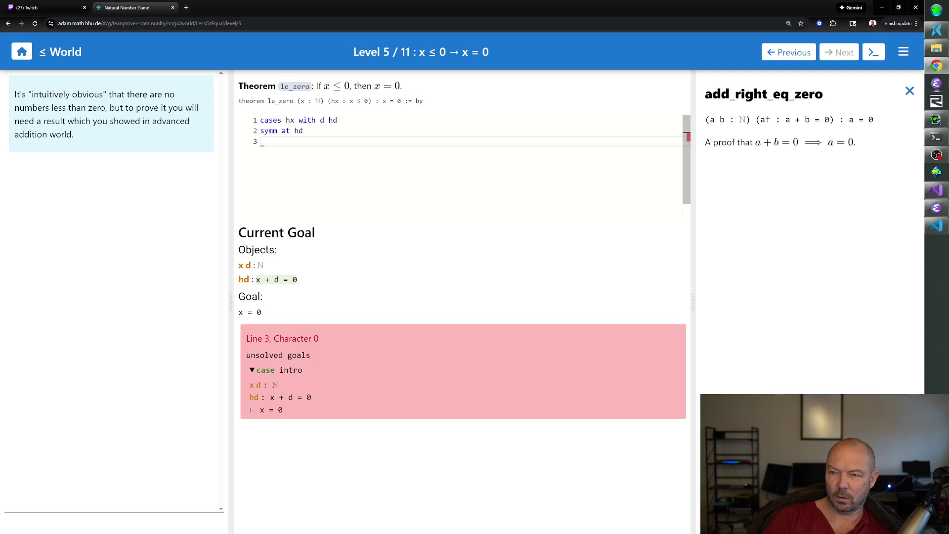
pyautogui.write('ap')
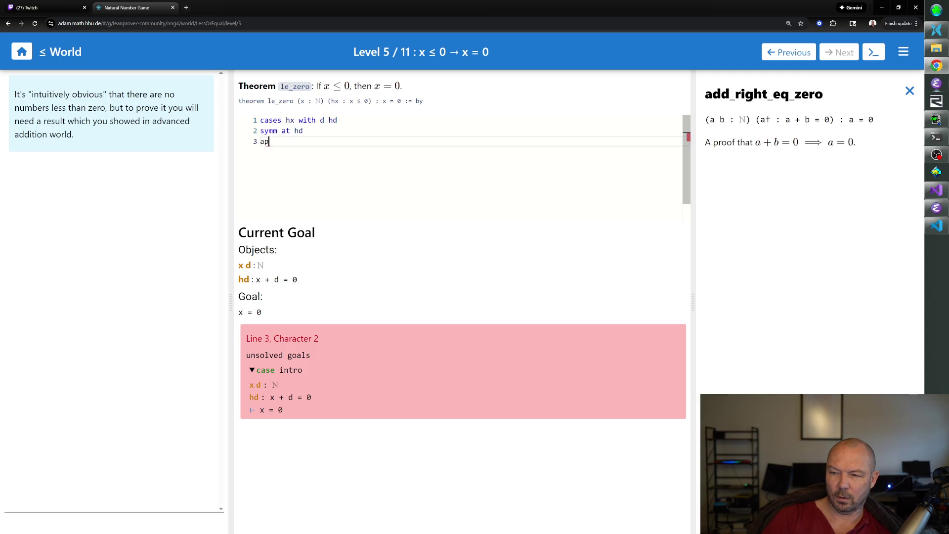
pyautogui.write('ply [add_right_eq_z')
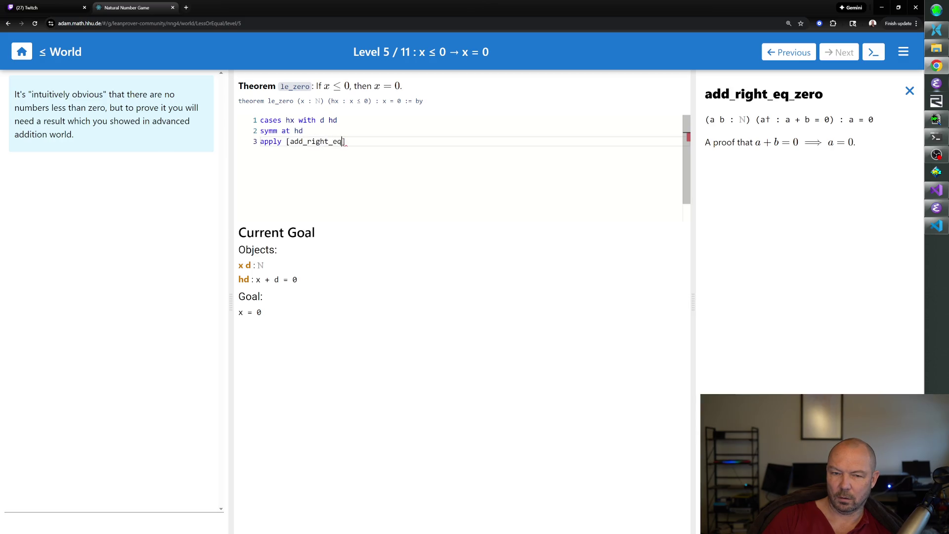
pyautogui.write('e')
pyautogui.press('BackSpace')
pyautogui.press('BackSpace')
pyautogui.press('BackSpace')
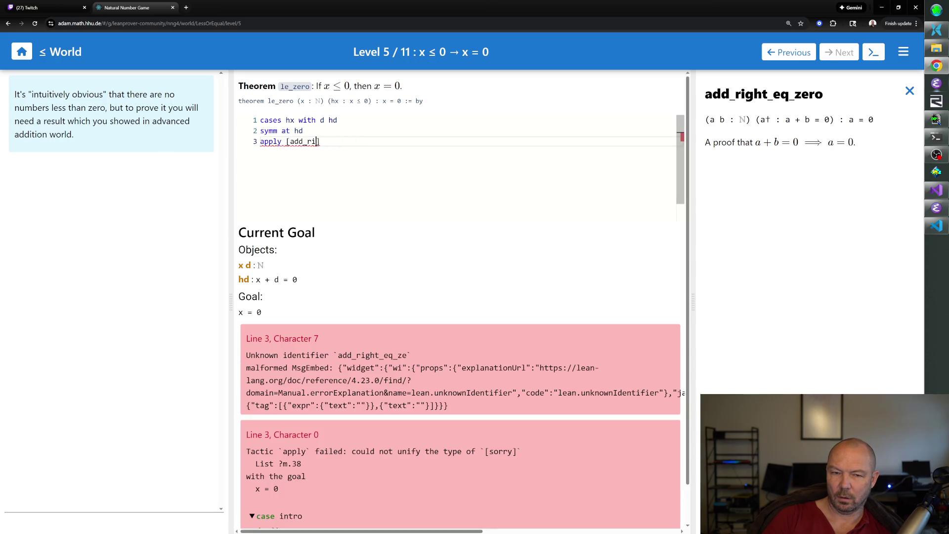
pyautogui.press('BackSpace')
pyautogui.press('BackSpace')
pyautogui.write('add')
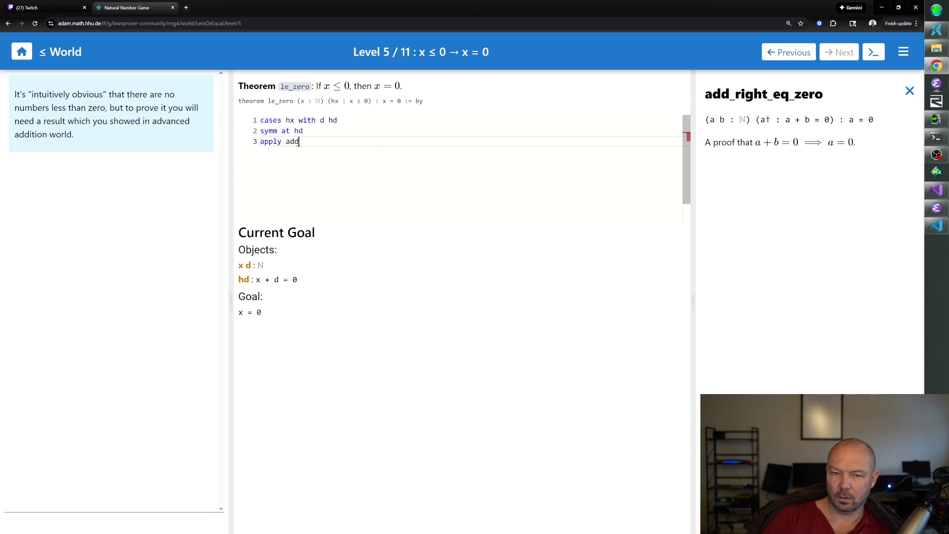
pyautogui.write('_right_eq_zero')
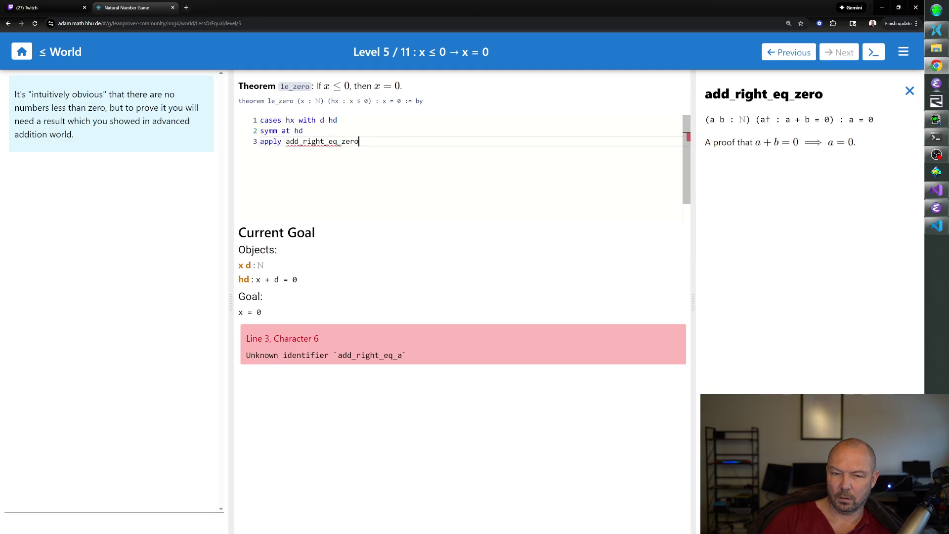
pyautogui.write(' at hd')
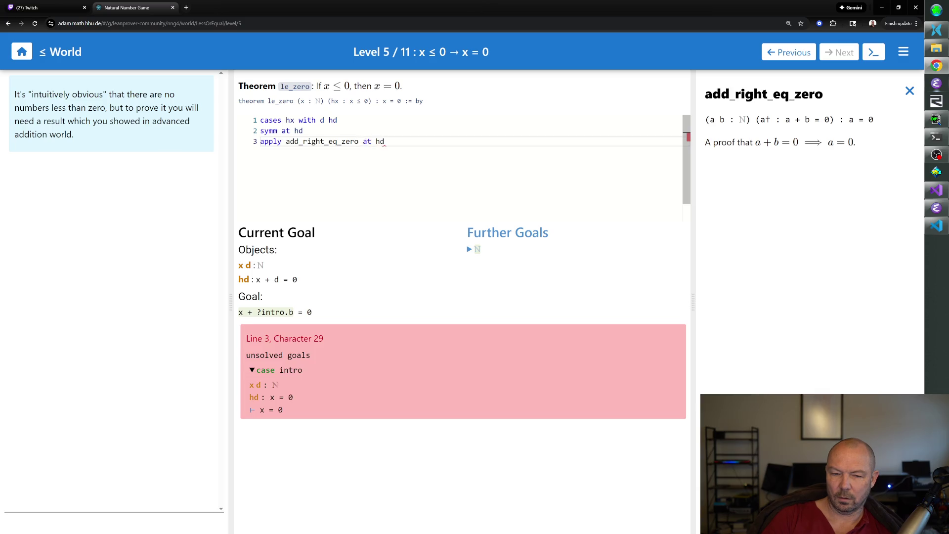
# Step: Close the proof with 'exact hd' and go on to the next level
pyautogui.press('Return')
pyautogui.write('exact hd')
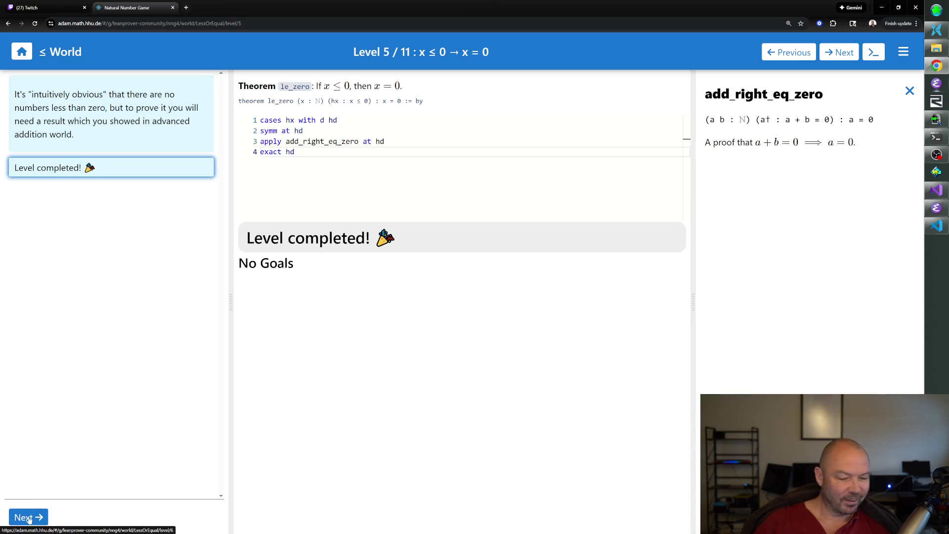
pyautogui.click(10, 516)
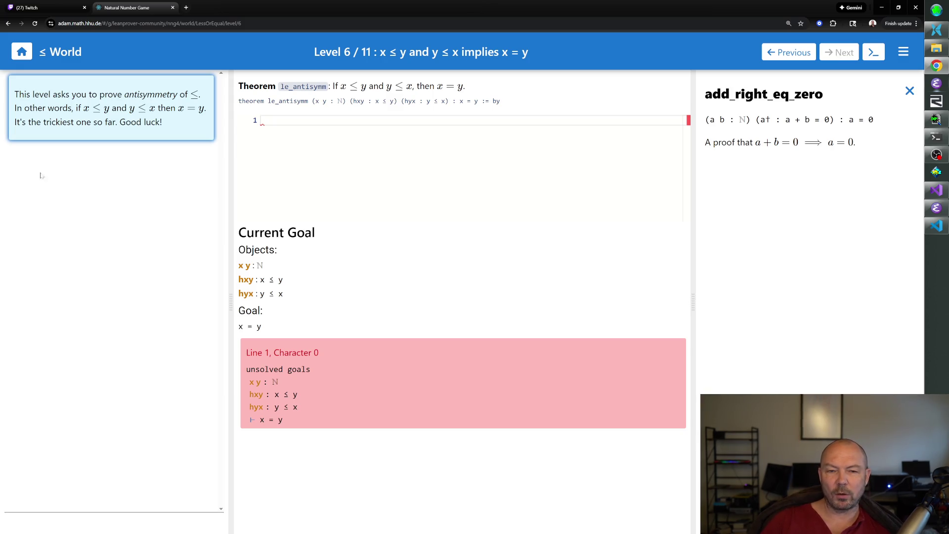
# Step: Begin the Level 6 le_antisymm proof with 'cases hxy with a ha'
pyautogui.write('cas')
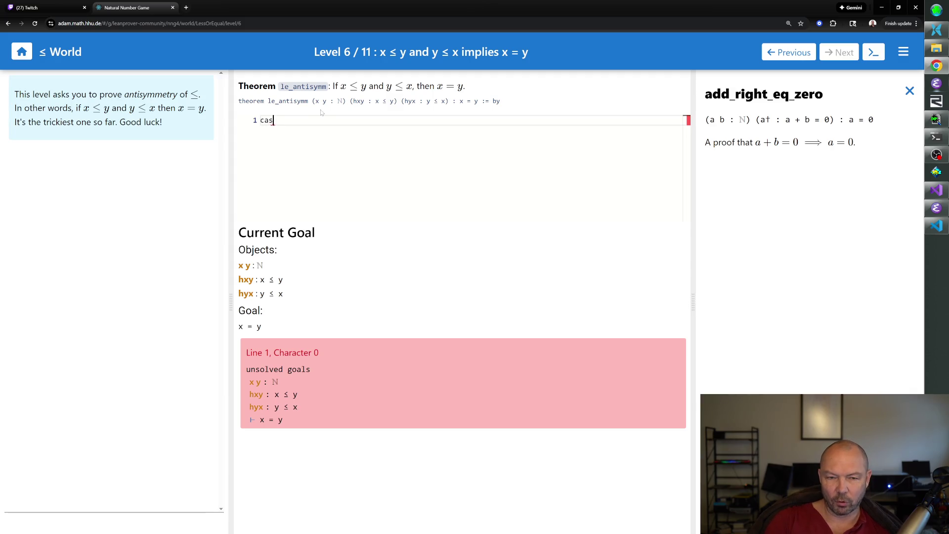
pyautogui.write('es h')
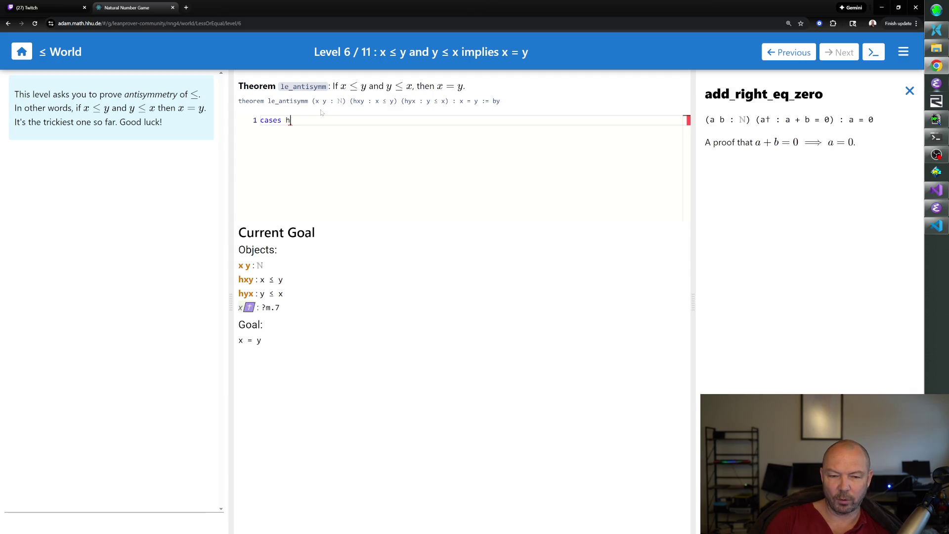
pyautogui.write('xy with ')
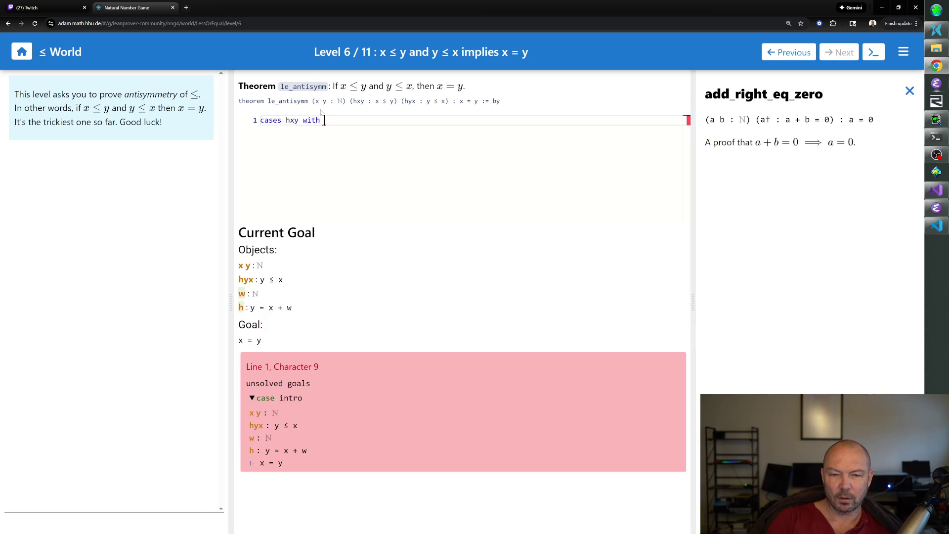
pyautogui.write('a ha h')
# Step: Add 'cases hyx with b hb' on line 2, giving hb : x = y + b, and start line 3
pyautogui.press('Return')
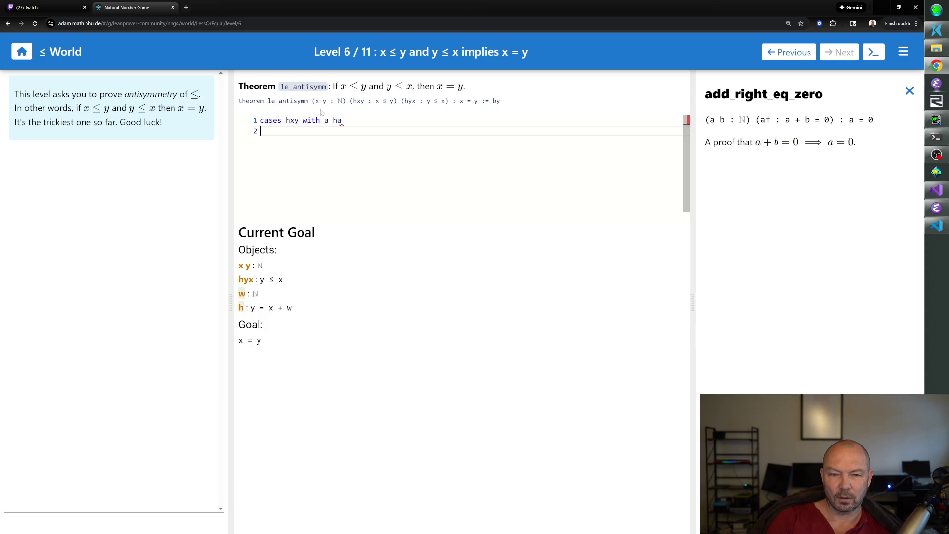
pyautogui.write('cases hyx ')
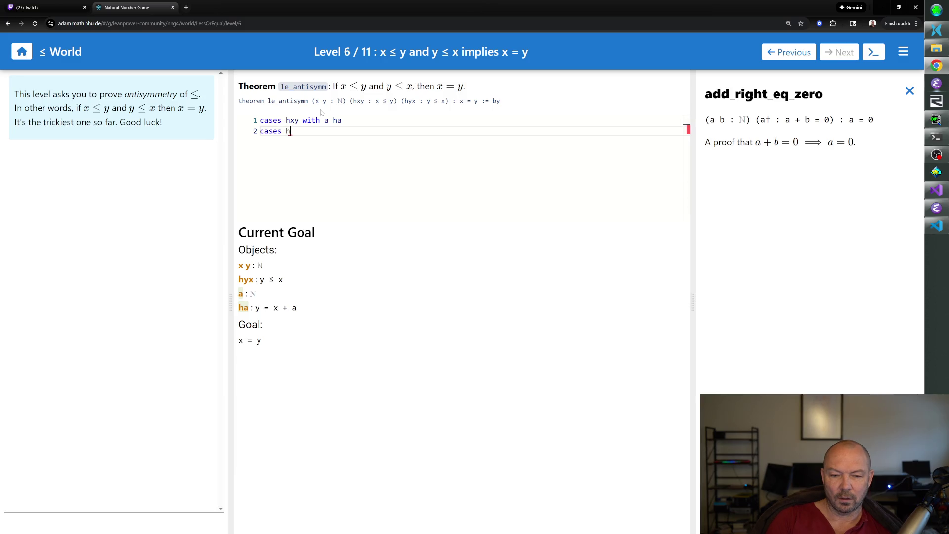
pyautogui.write('with b hb')
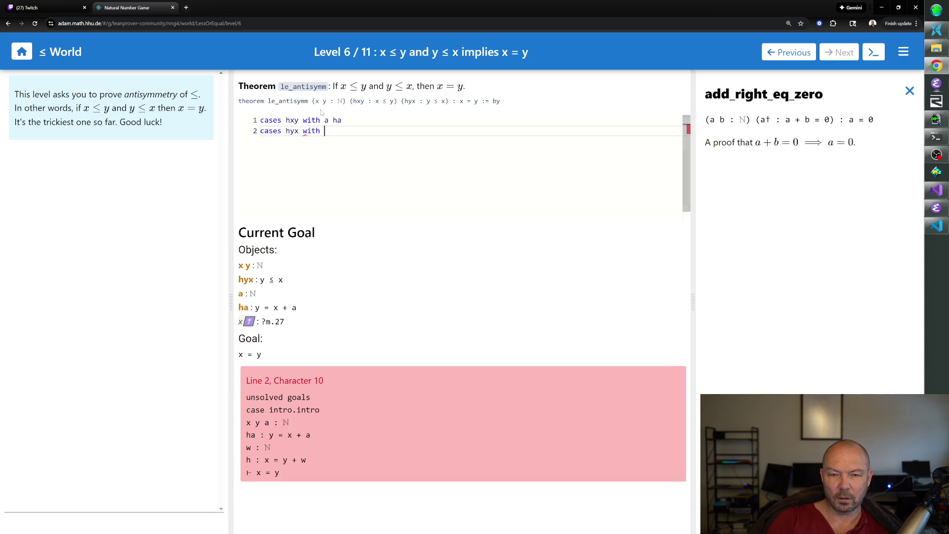
pyautogui.press('Return')
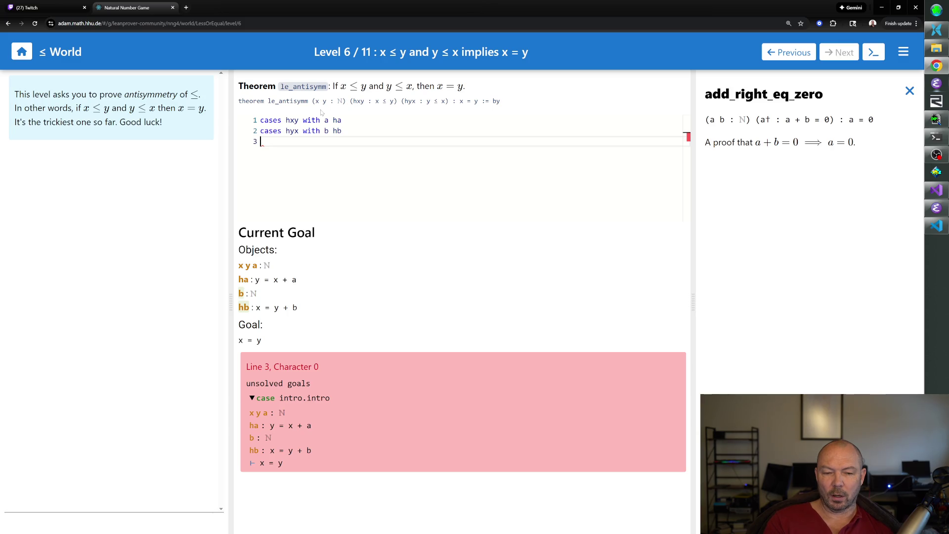
# Step: Start line 3 of the proof with 'apply'
pyautogui.write('apply')
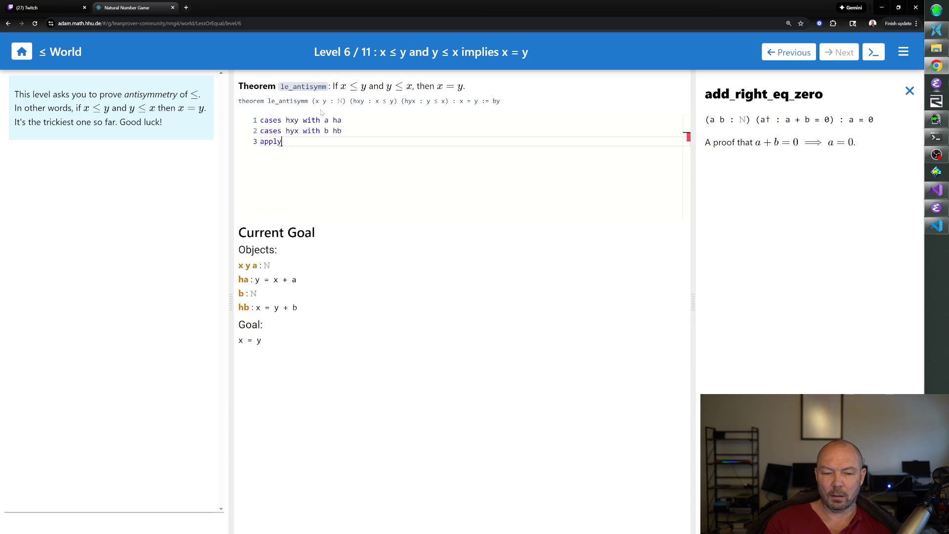
# Step: Replace 'apply' with 'rw [ha] at hb', making hb : x = x + a + b
pyautogui.press('BackSpace')
pyautogui.press('BackSpace')
pyautogui.press('BackSpace')
pyautogui.press('BackSpace')
pyautogui.write('rw [')
pyautogui.write('ha] at hb')
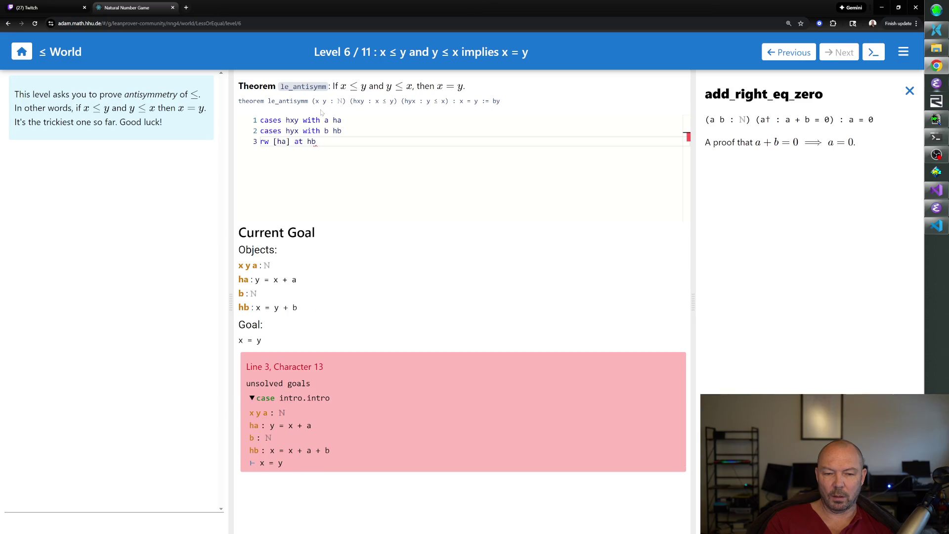
pyautogui.press('Return')
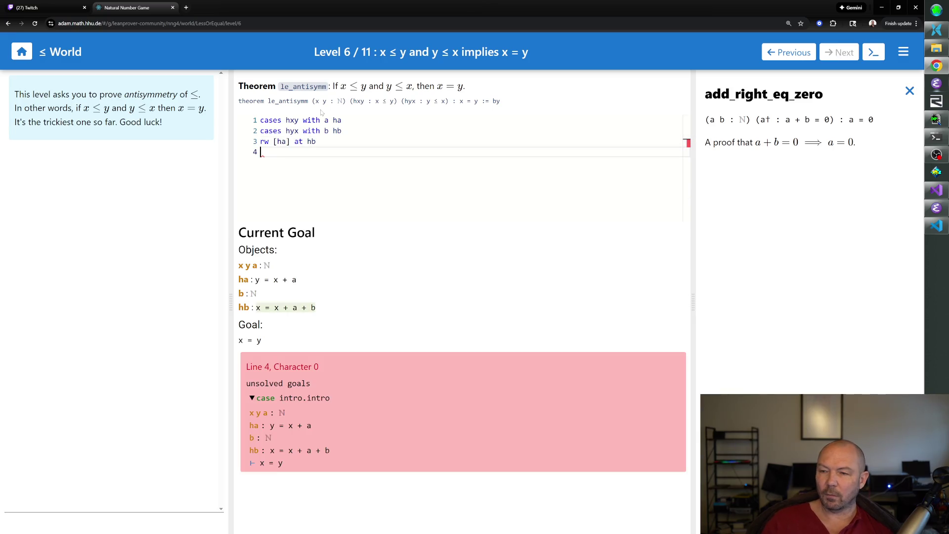
# Step: Close the add_right_eq_zero doc and show add_left_eq_self from the + theorems
pyautogui.click(910, 92)
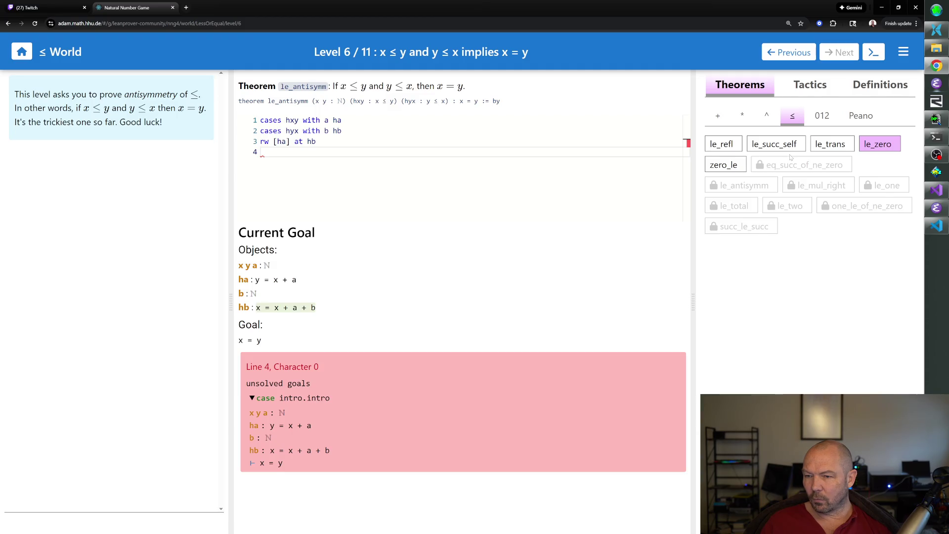
pyautogui.click(720, 117)
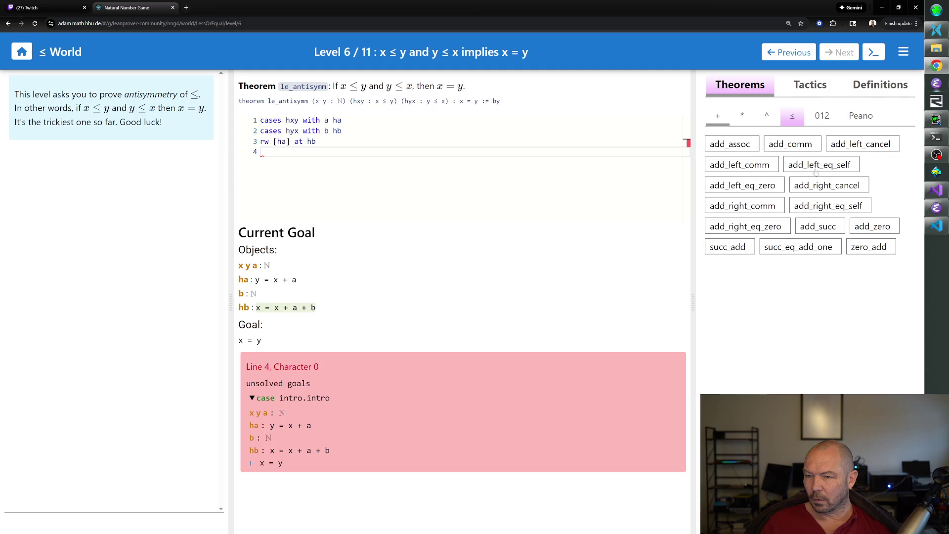
pyautogui.click(816, 166)
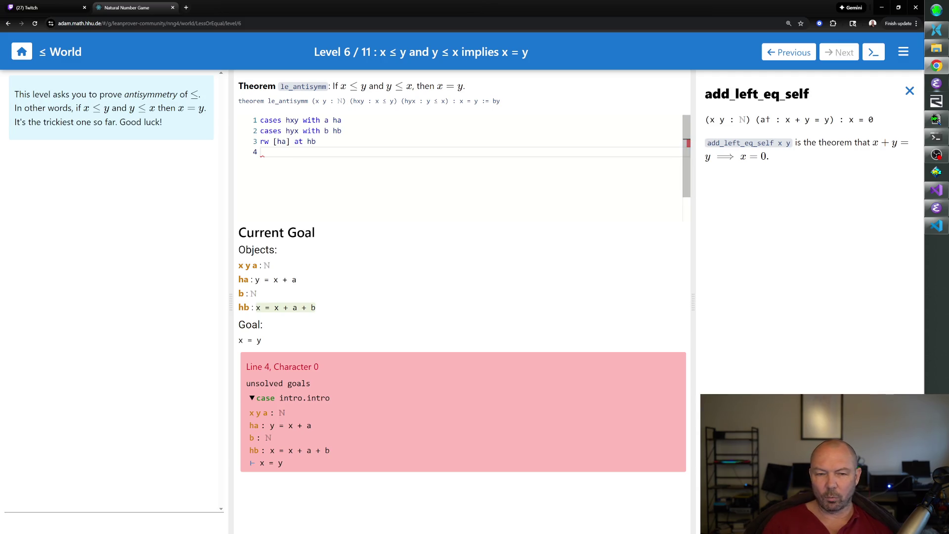
# Step: Add 'rw [add_assoc] at hb' on line 4, turning hb into x = x + (a + b)
pyautogui.write('rw [add_]assoc]')
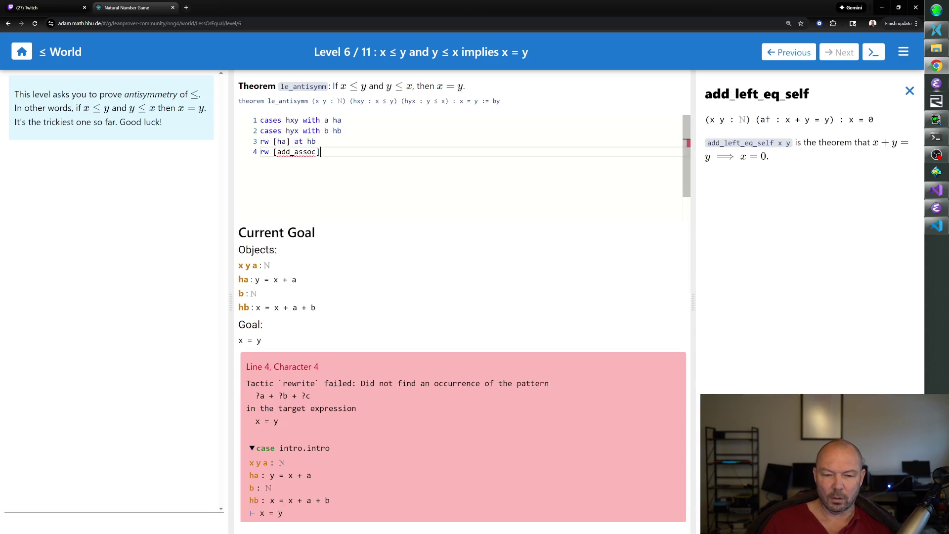
pyautogui.write(' at hb')
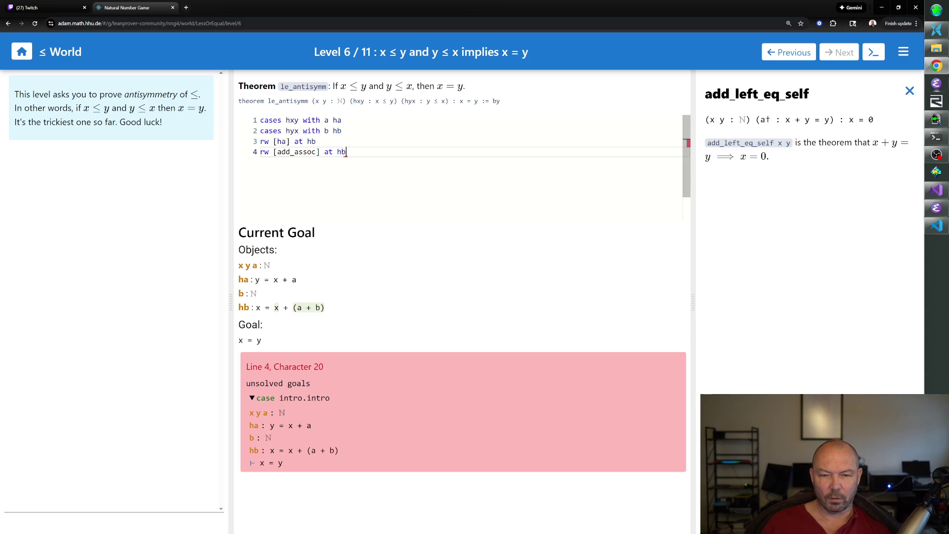
pyautogui.press('Return')
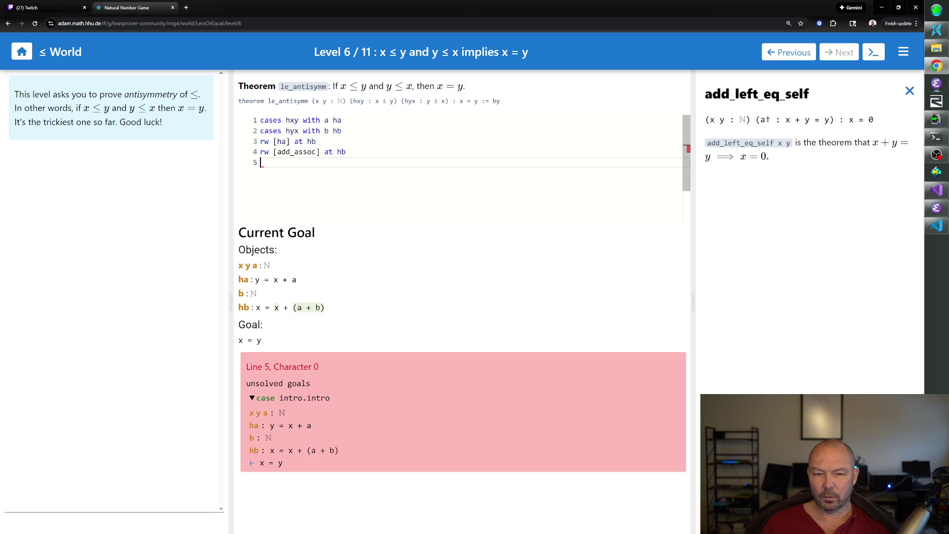
# Step: Write 'symm at hb' and 'apply add_left_eq_self at hb', then delete the symm line to check the error
pyautogui.write('symm at hb')
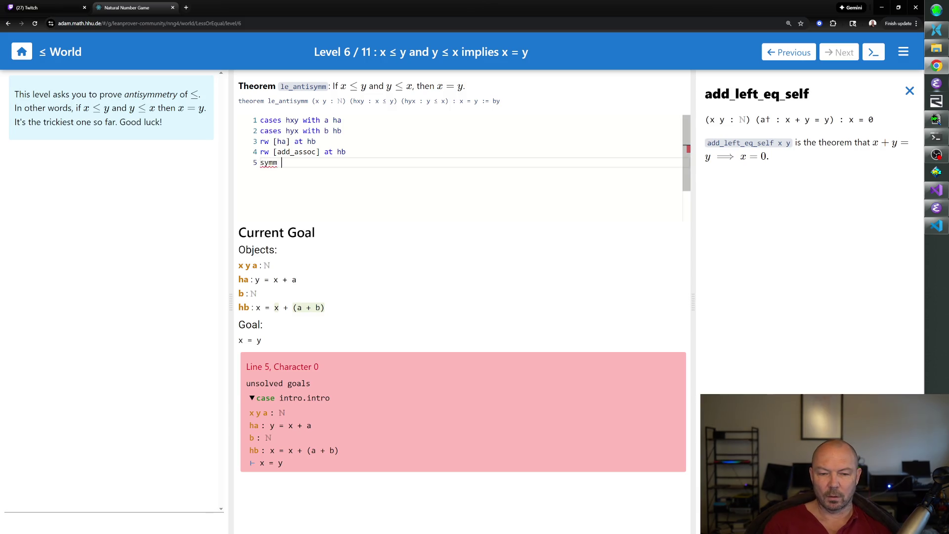
pyautogui.press('Return')
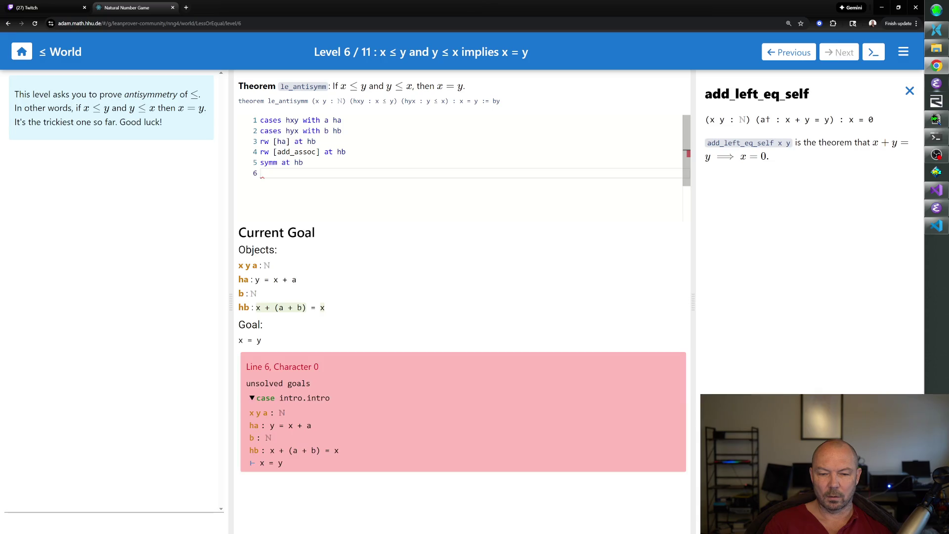
pyautogui.write('ap')
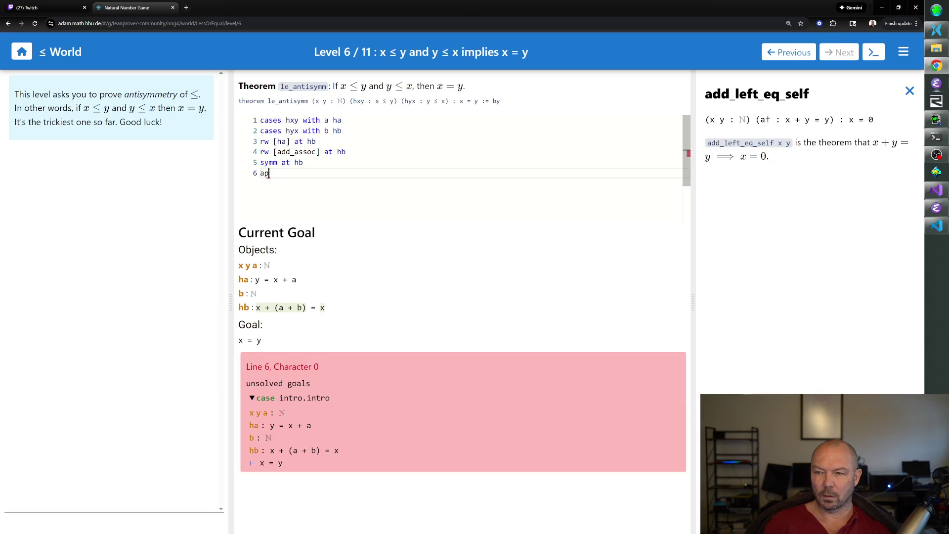
pyautogui.write('ply add_left_eq_')
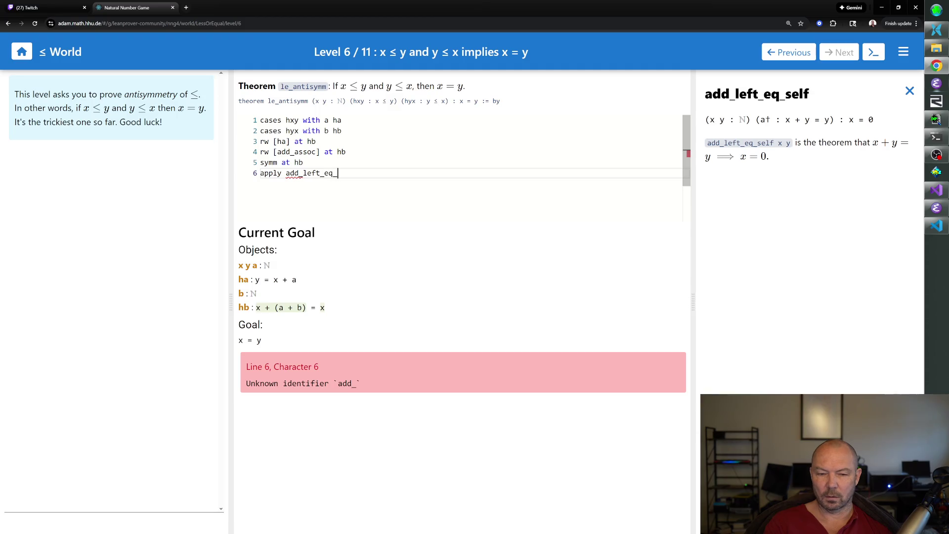
pyautogui.write('self at hb')
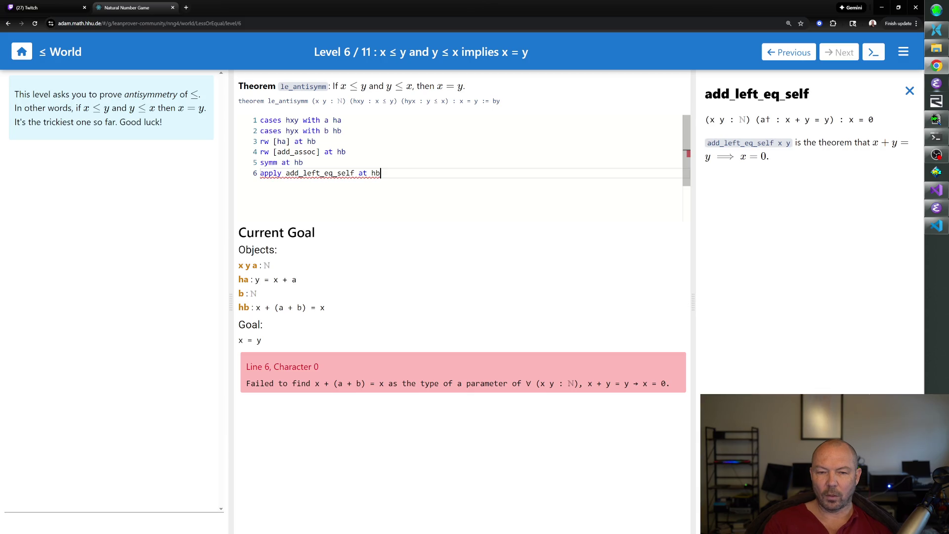
pyautogui.press('Up')
pyautogui.hotkey('shift', 'Home')
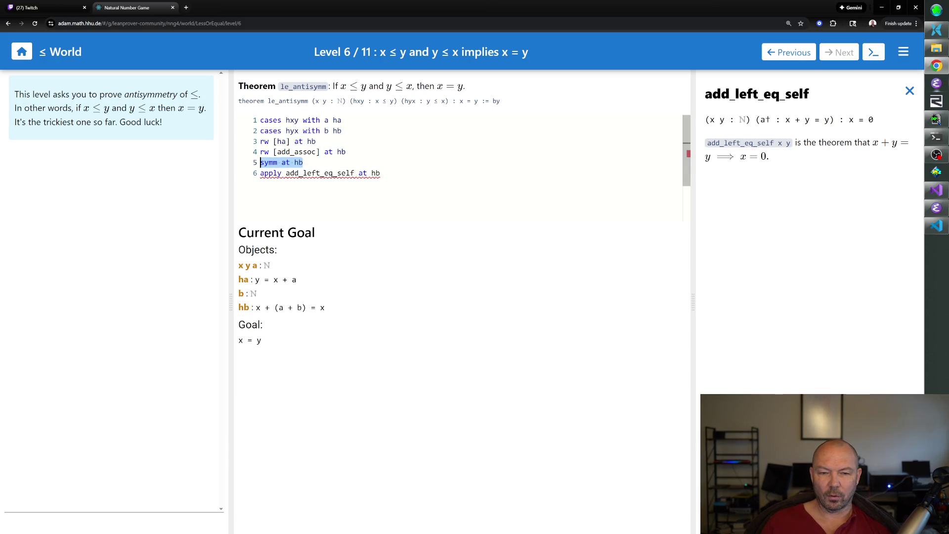
pyautogui.press('BackSpace')
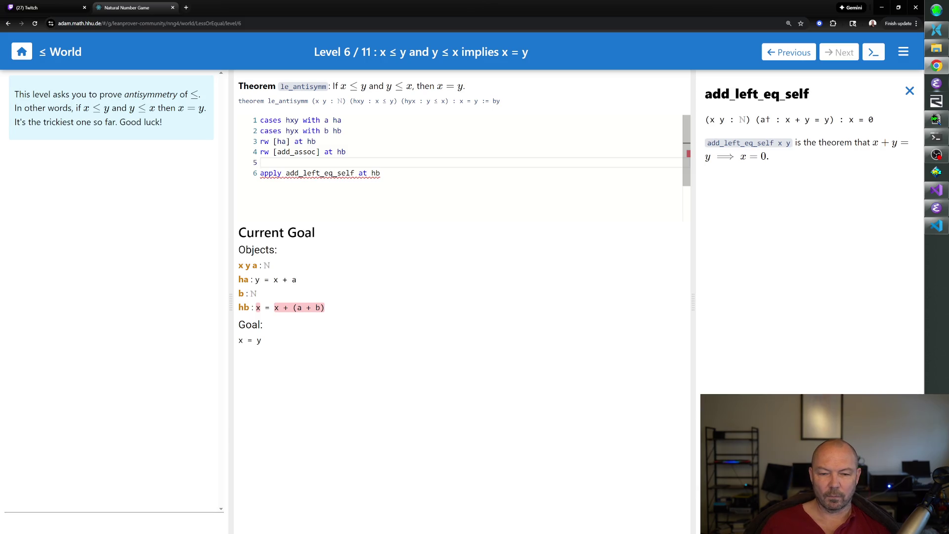
pyautogui.press('Down')
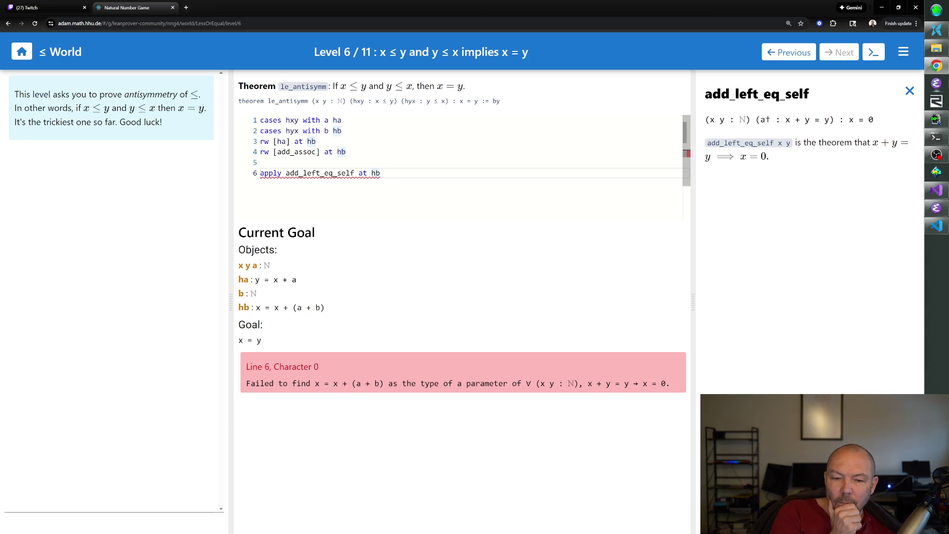
# Step: Restore 'symm at hb' and insert 'rw [add_comm] at hb' before the add_left_eq_self line, adding an empty line
pyautogui.click(261, 162)
pyautogui.write('symm at hb')
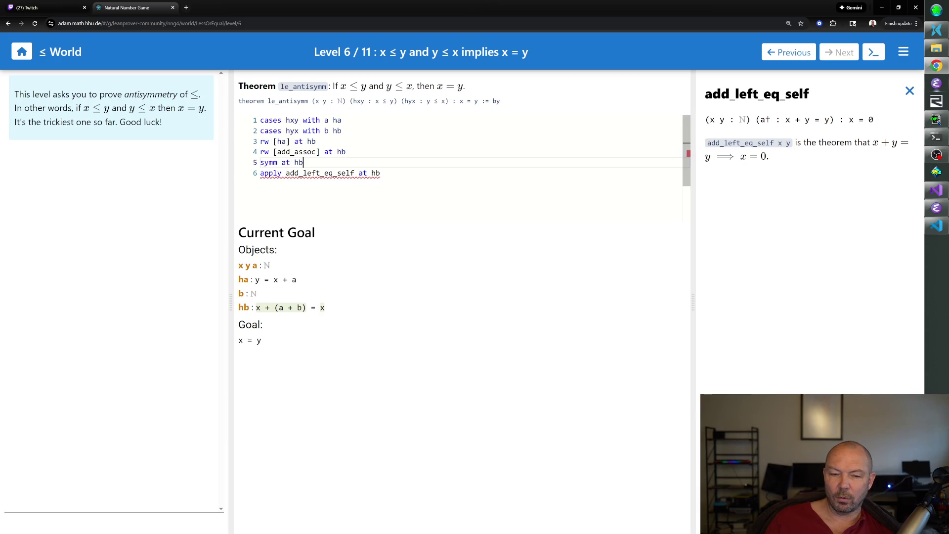
pyautogui.press('Return')
pyautogui.write('rw [add_assoc]')
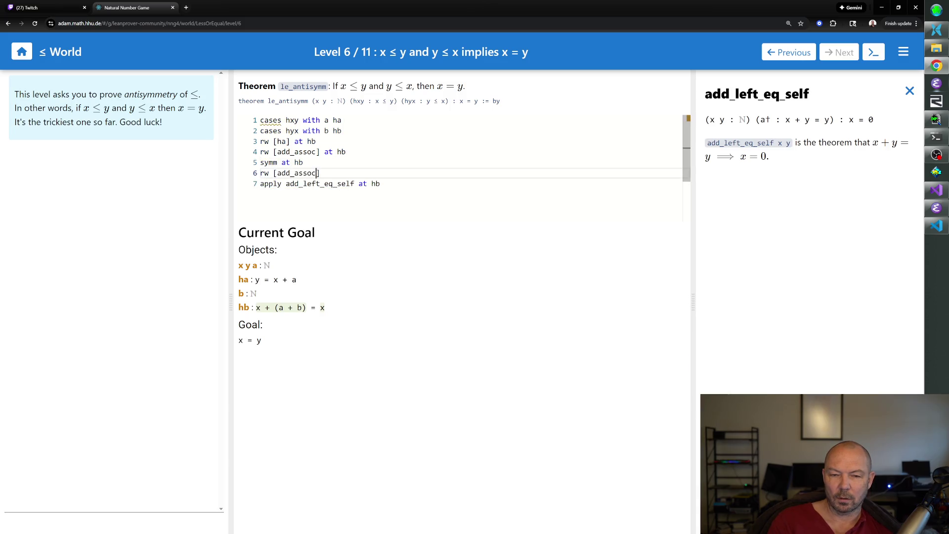
pyautogui.write(' at hb')
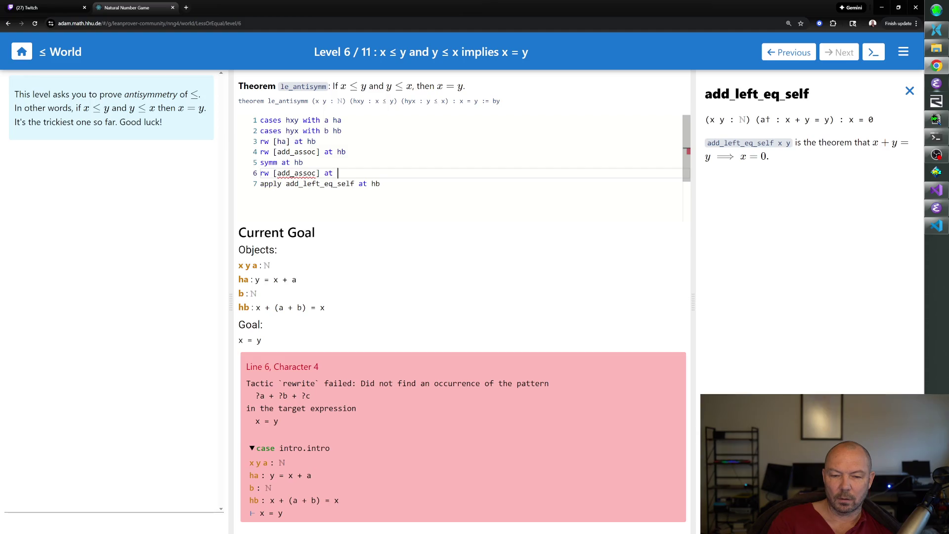
pyautogui.press('BackSpace')
pyautogui.press('BackSpace')
pyautogui.press('BackSpace')
pyautogui.press('BackSpace')
pyautogui.press('BackSpace')
pyautogui.press('BackSpace')
pyautogui.write('comm] at hb')
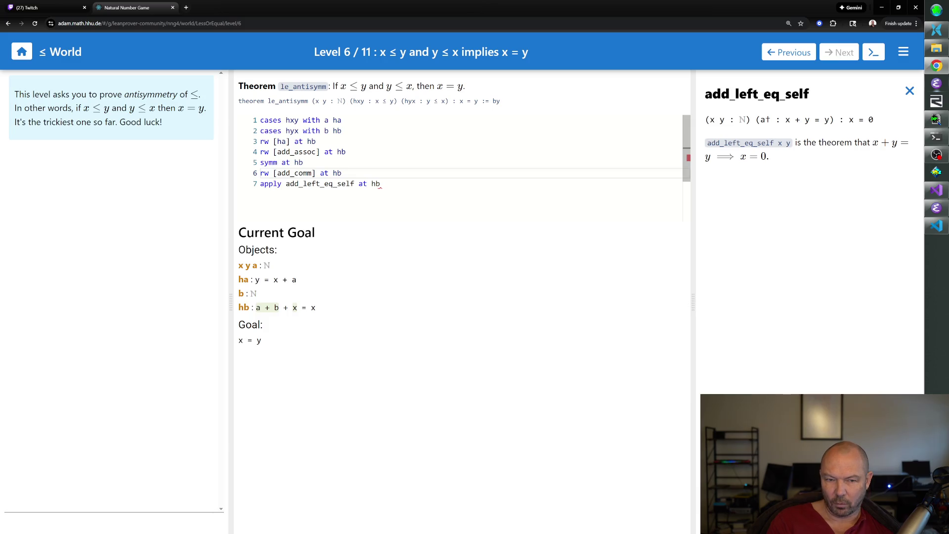
pyautogui.click(381, 184)
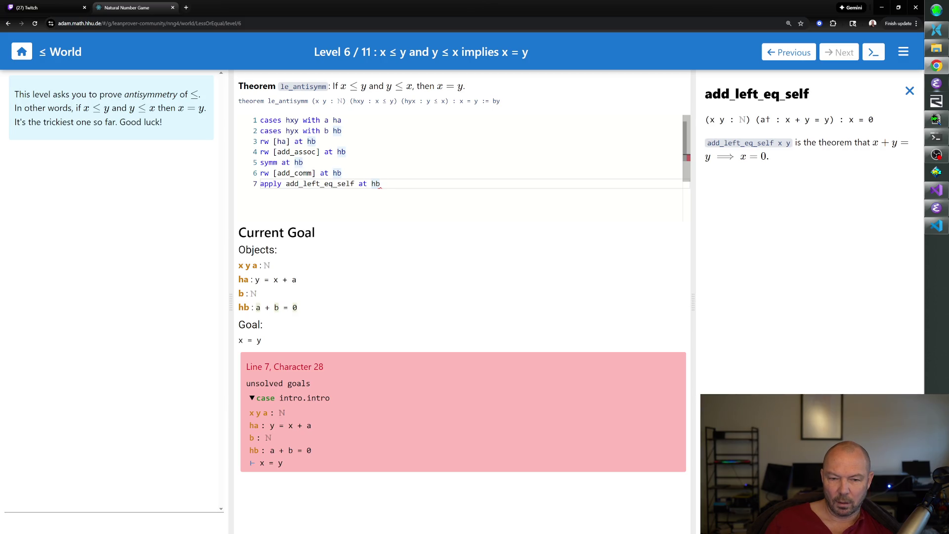
pyautogui.press('Return')
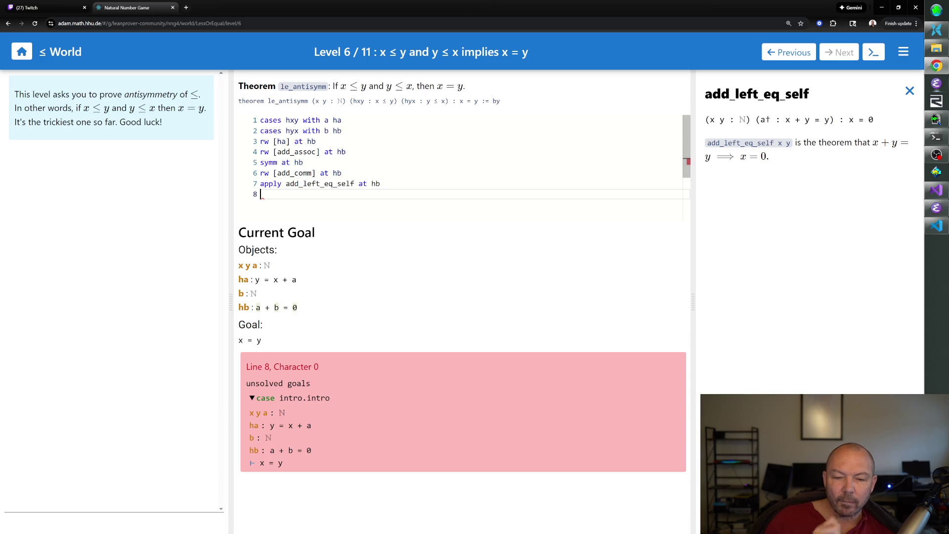
pyautogui.click(910, 90)
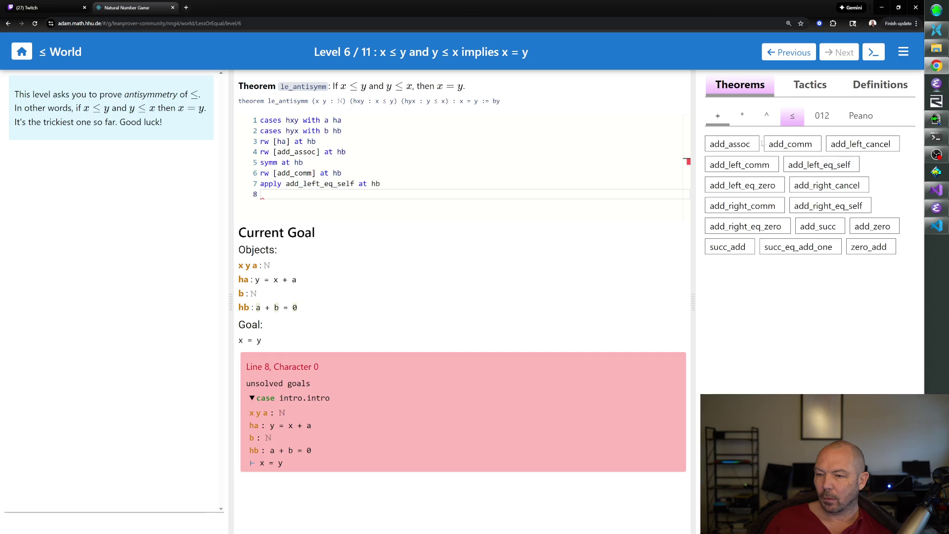
# Step: Read add_left_eq_zero's documentation, try 'apply add_left_eq_zero at hb', then delete that line
pyautogui.click(770, 187)
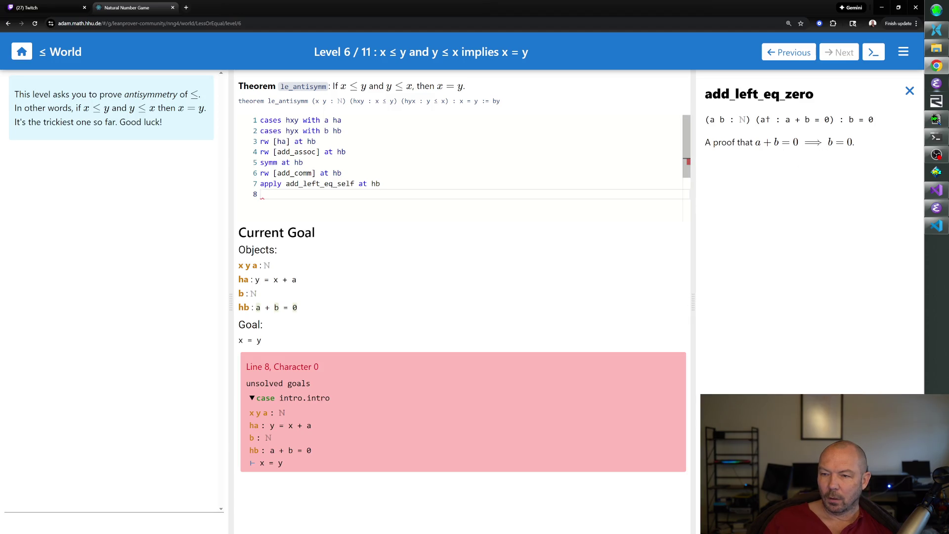
pyautogui.write('apply')
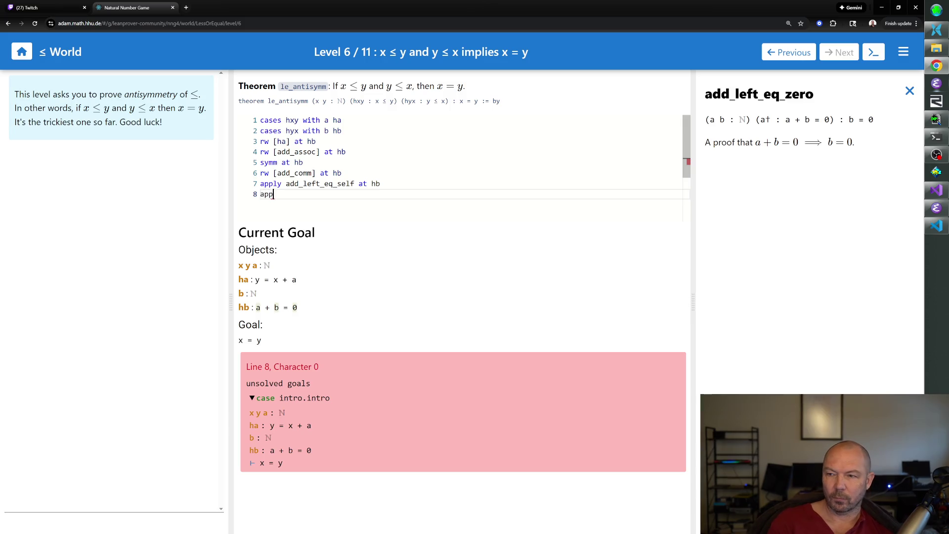
pyautogui.press('BackSpace')
pyautogui.press('BackSpace')
pyautogui.press('BackSpace')
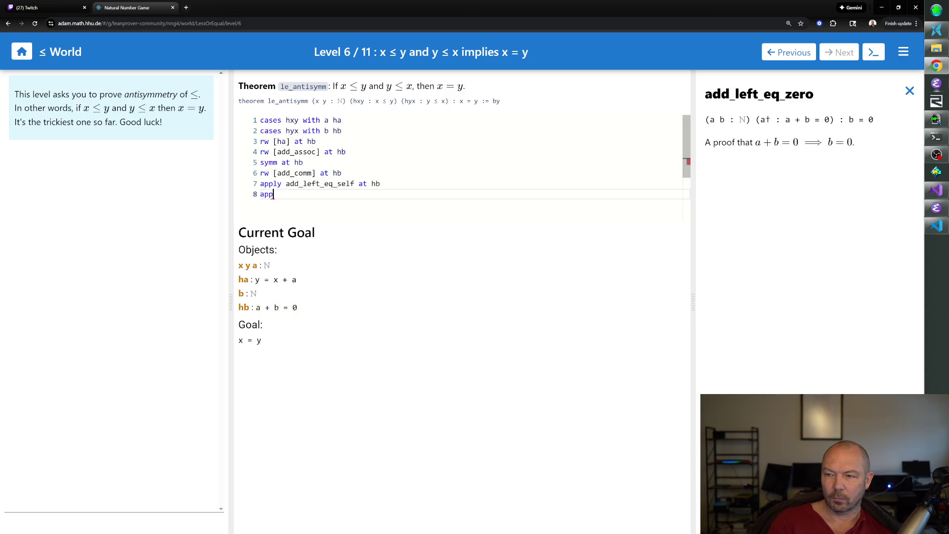
pyautogui.write('appl')
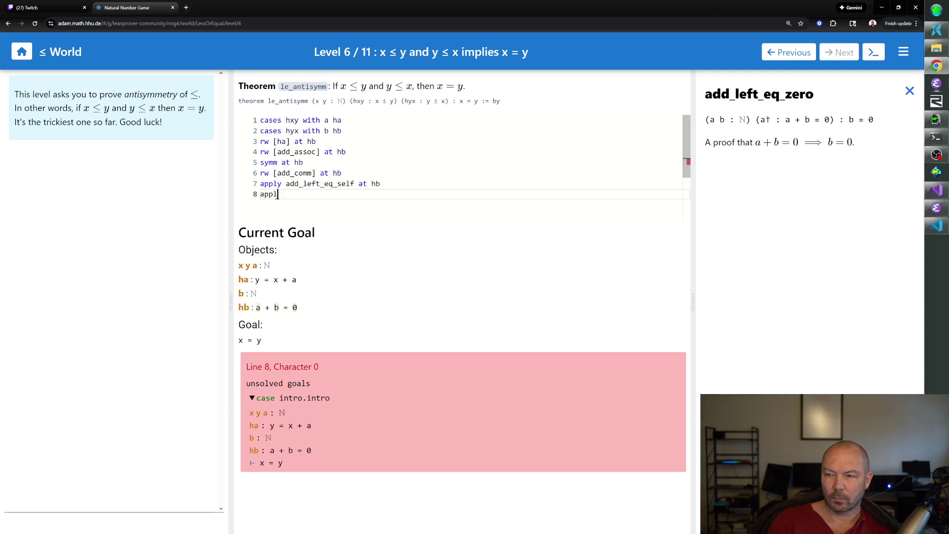
pyautogui.write('y add_left_e')
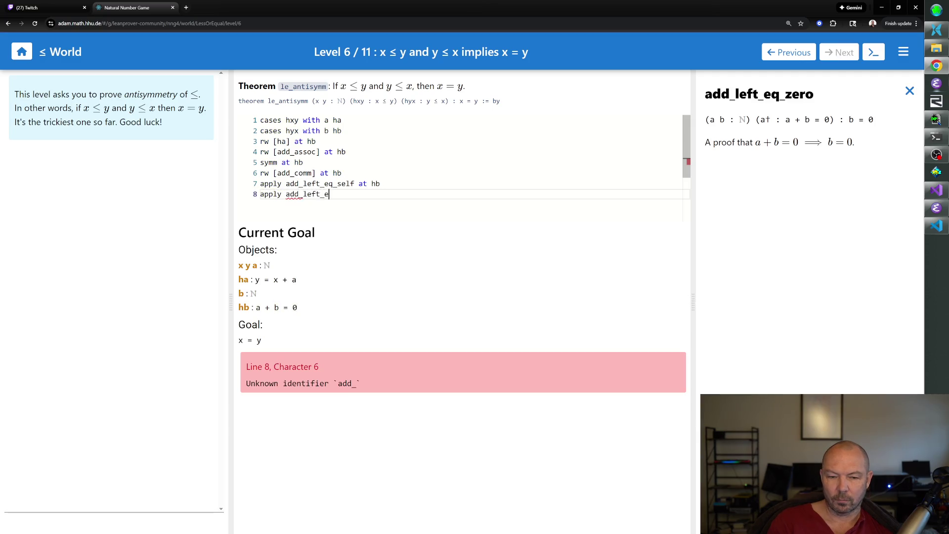
pyautogui.write('q_zero at hb')
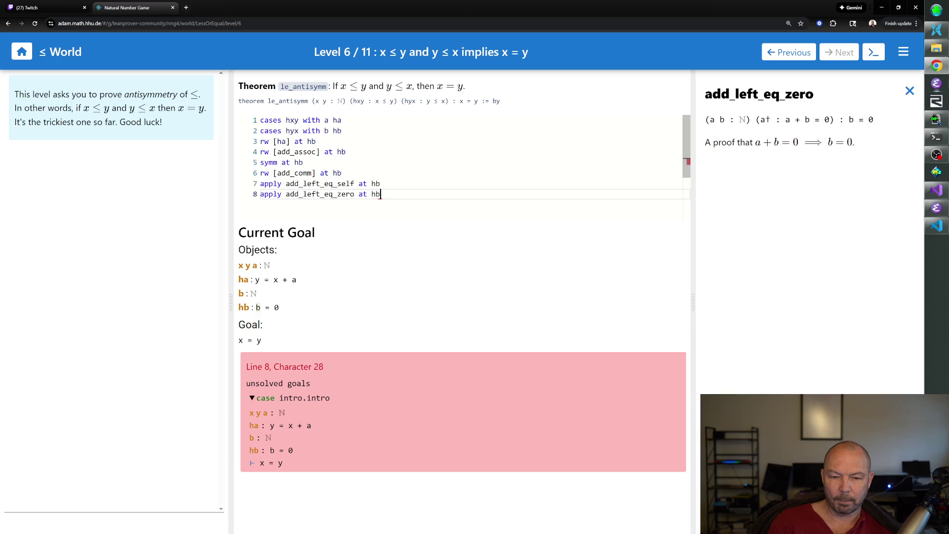
pyautogui.press('Return')
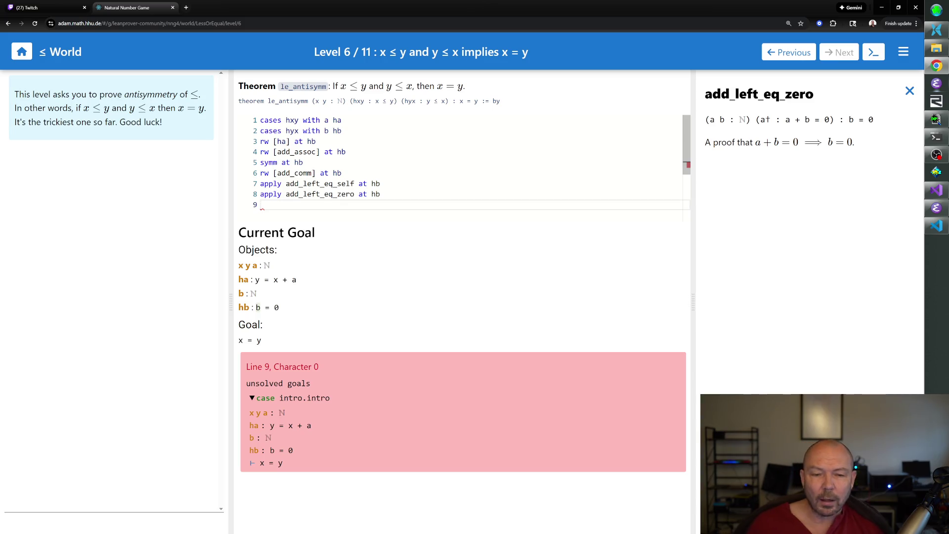
pyautogui.hotkey('shift', 'Left')
pyautogui.hotkey('shift', 'Home')
pyautogui.press('BackSpace')
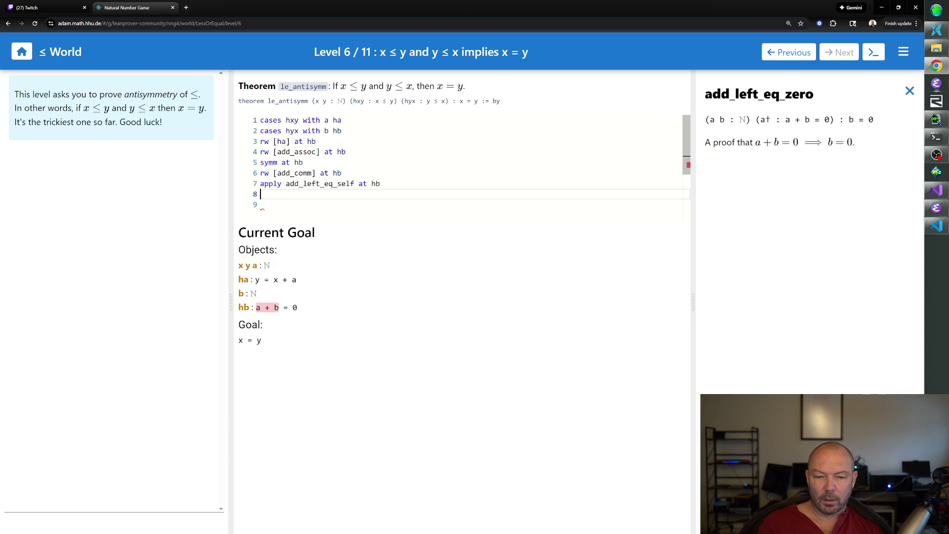
# Step: Add 'rw [add_comm] at hb' and 'apply add_left_eq_zero at hb' to reduce hb to a = 0
pyautogui.write('rw [add')
pyautogui.write('_com')
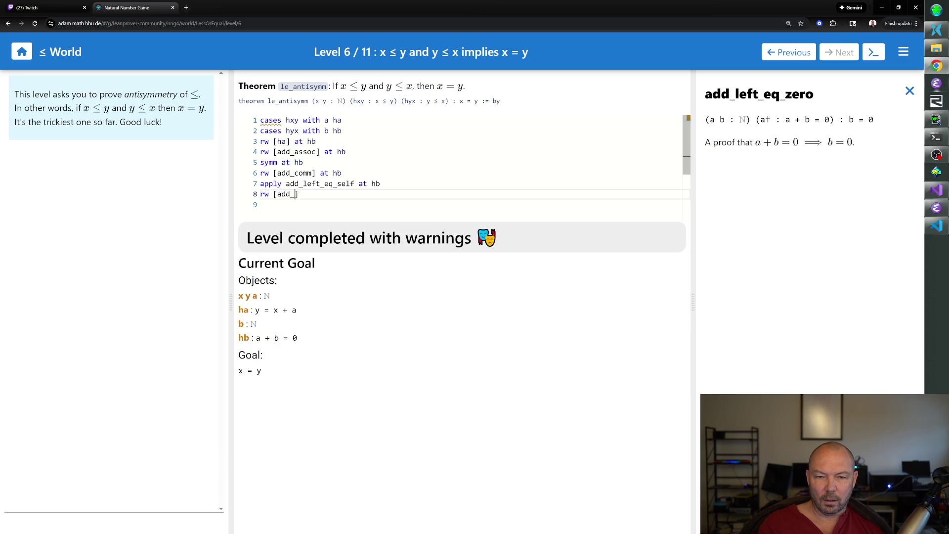
pyautogui.write('m] at hb')
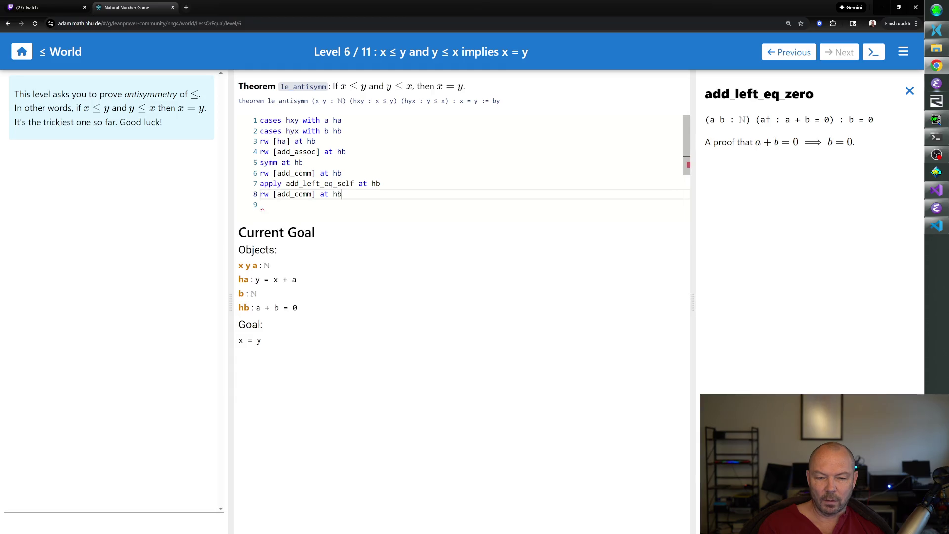
pyautogui.press('Return')
pyautogui.write('apply add_left_eq_zero at hb')
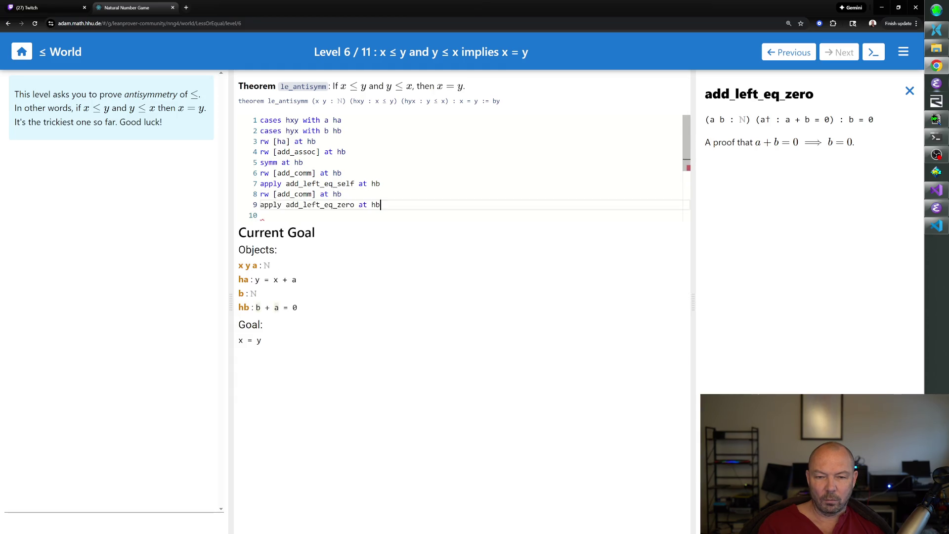
pyautogui.press('Return')
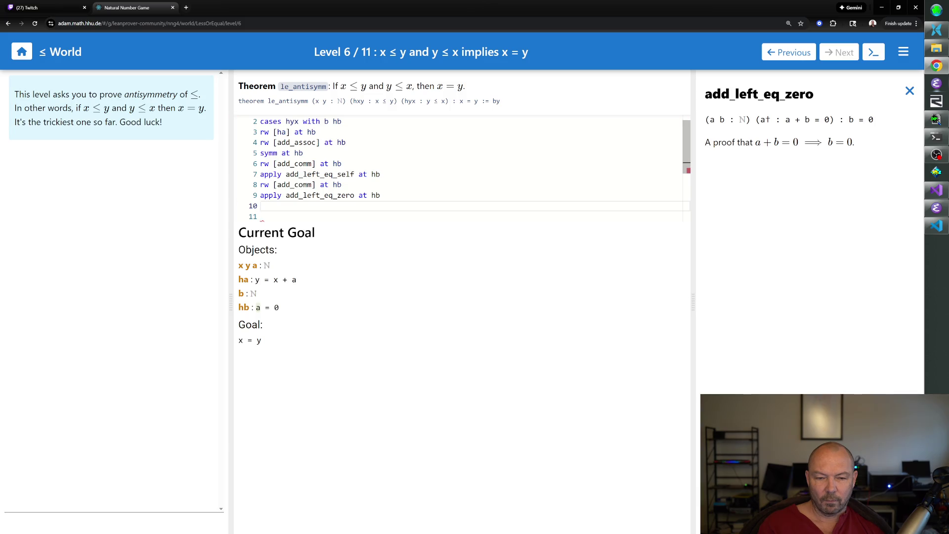
pyautogui.write('apply')
pyautogui.press('BackSpace')
pyautogui.press('BackSpace')
pyautogui.press('BackSpace')
# Step: Finish with 'rw [hb] at ha', 'simp at ha', 'symm at ha' and 'exact ha'
pyautogui.write('rw [hb] at ha')
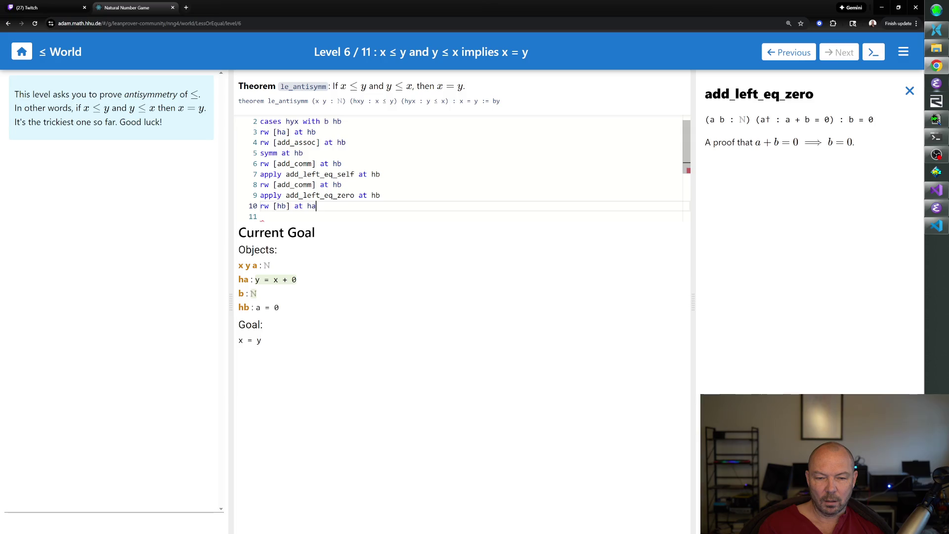
pyautogui.press('Return')
pyautogui.write('simp at ha')
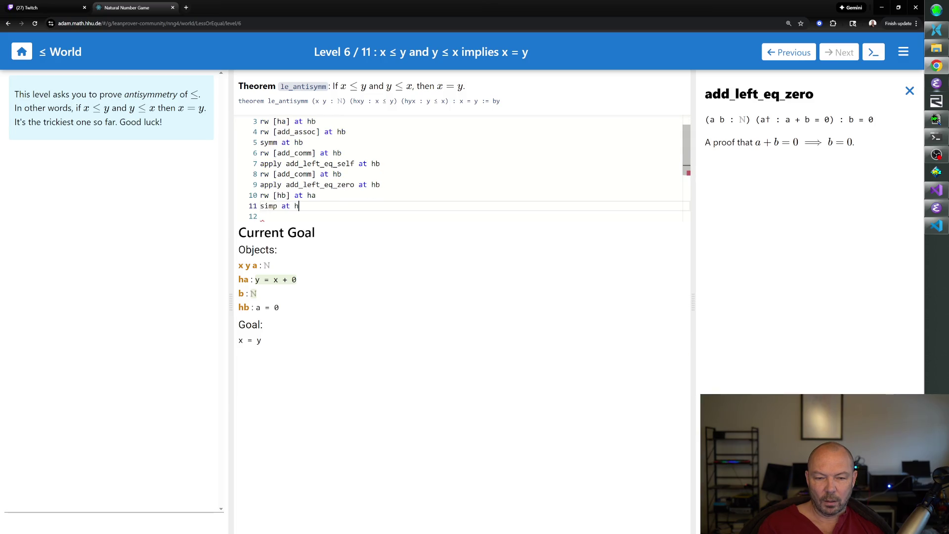
pyautogui.press('Return')
pyautogui.write('symm at ha')
pyautogui.press('Return')
pyautogui.write('exact ha')
pyautogui.press('Return')
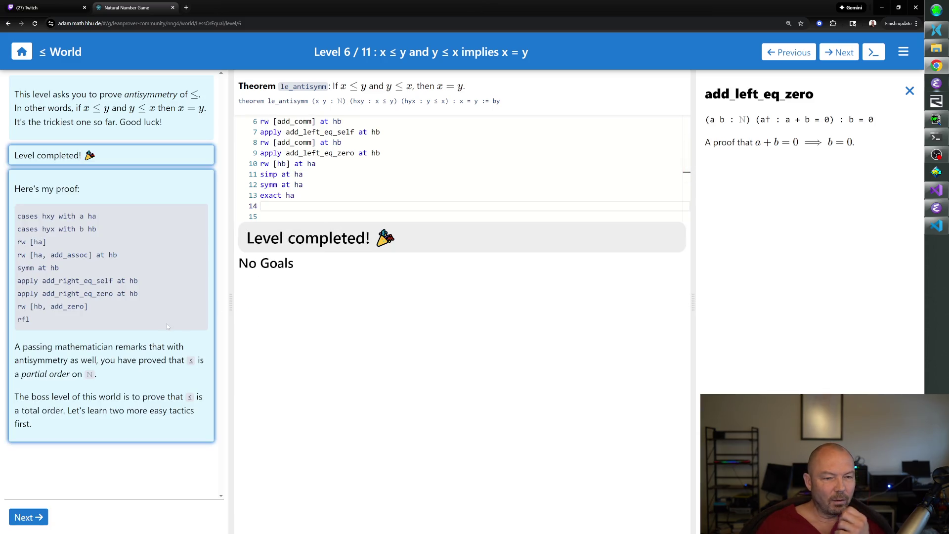
# Step: Review the finished Level 6 proof and advance to Level 7, 'Dealing with or'
pyautogui.scroll(2, 395, 163)
pyautogui.scroll(-3, 396, 163)
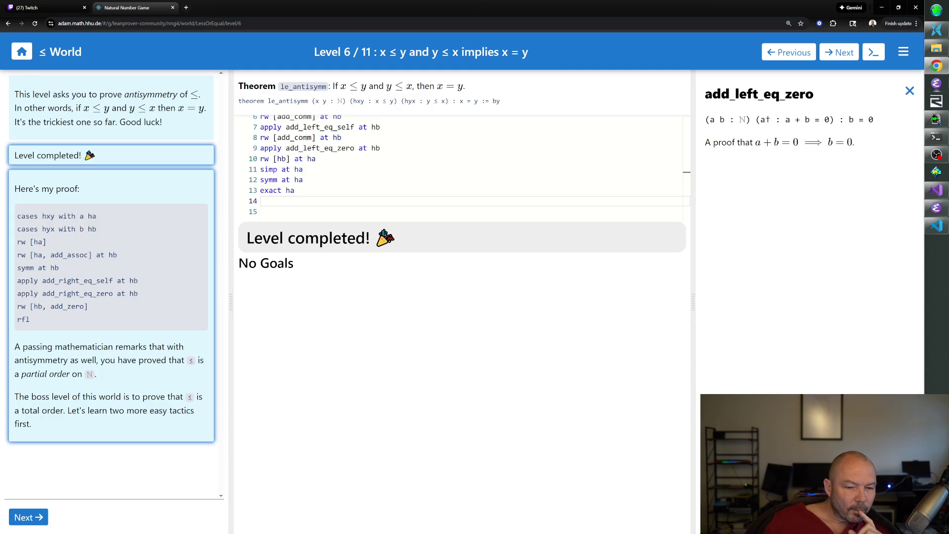
pyautogui.scroll(2, 347, 168)
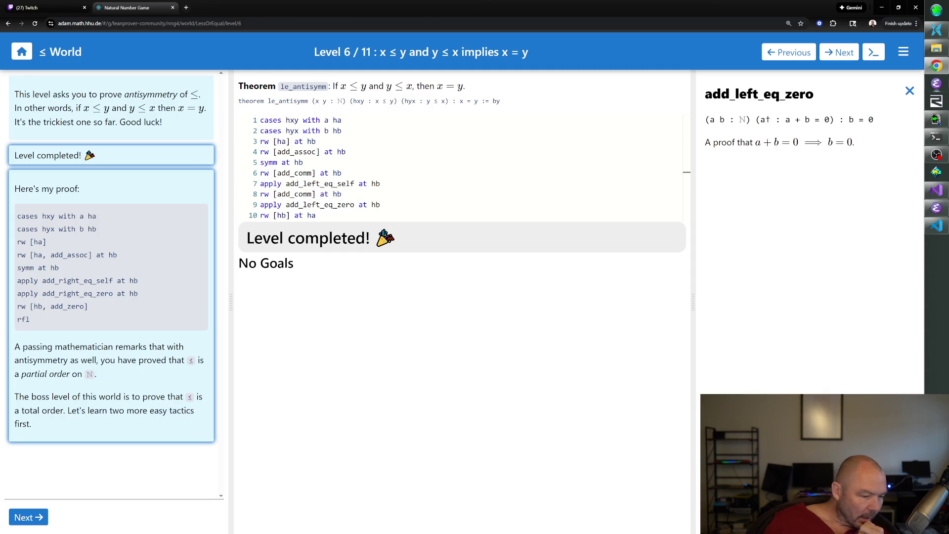
pyautogui.click(27, 522)
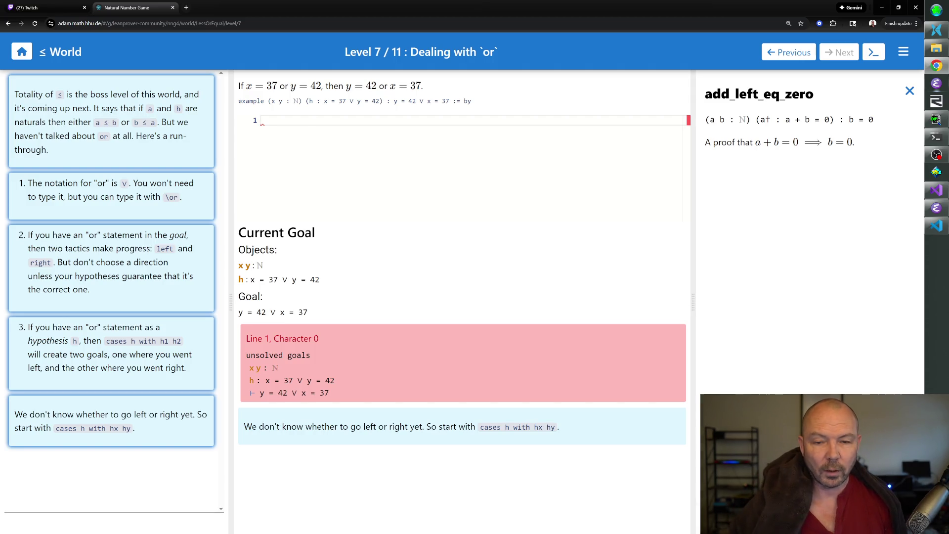
pyautogui.write('cases h with')
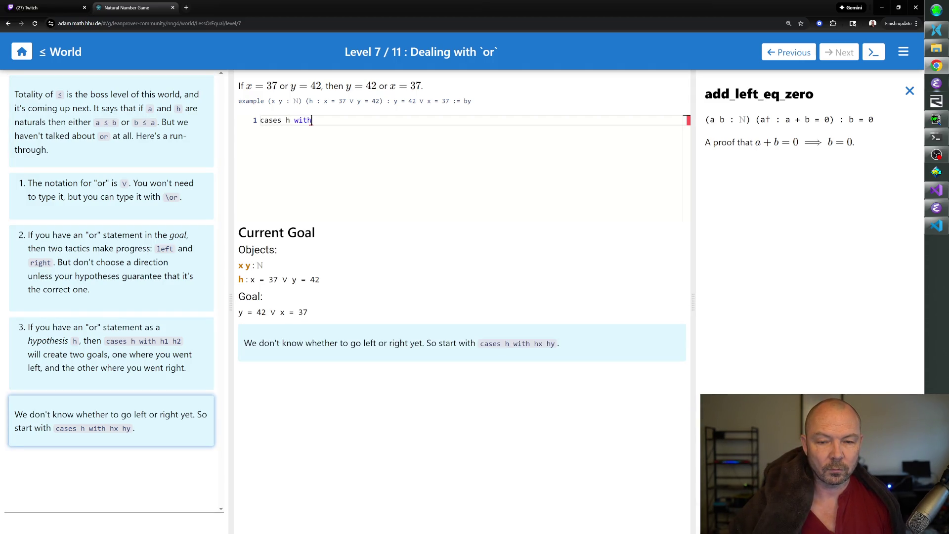
pyautogui.write(' hx hy')
pyautogui.press('Return')
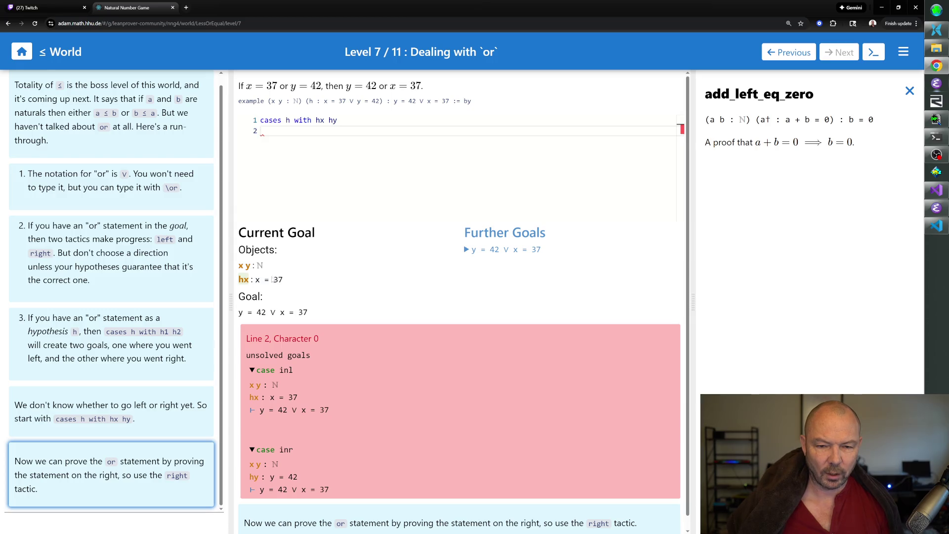
pyautogui.scroll(-1, 301, 362)
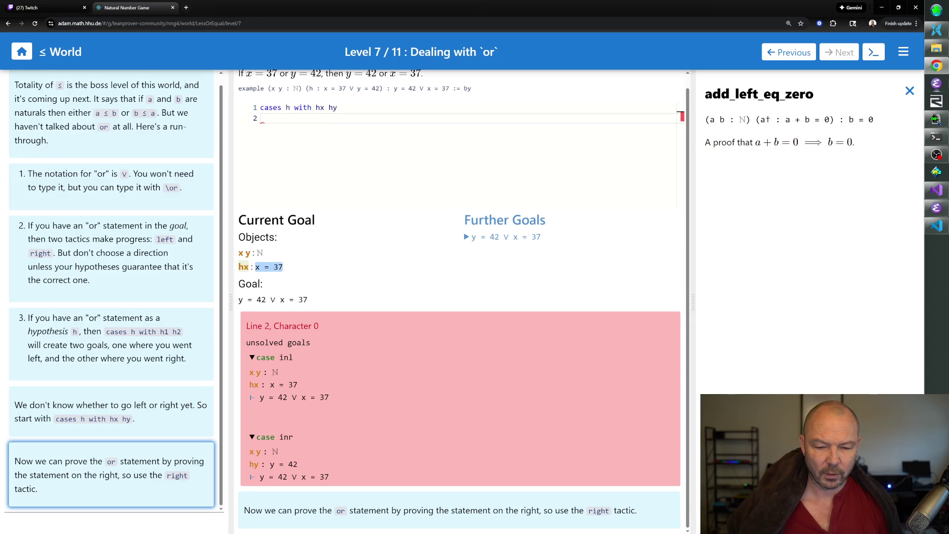
pyautogui.scroll(1, 314, 336)
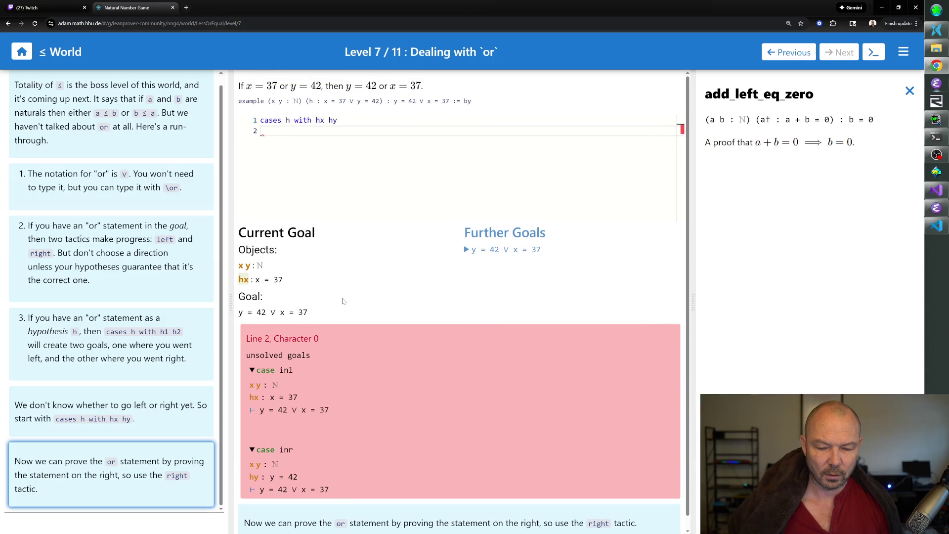
pyautogui.scroll(-1, 328, 309)
pyautogui.scroll(1, 328, 309)
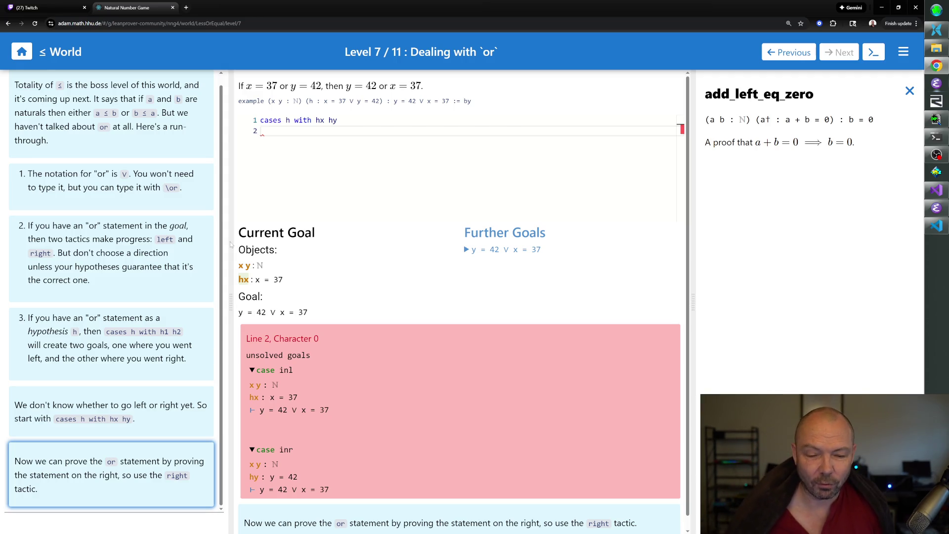
pyautogui.click(468, 250)
pyautogui.click(467, 249)
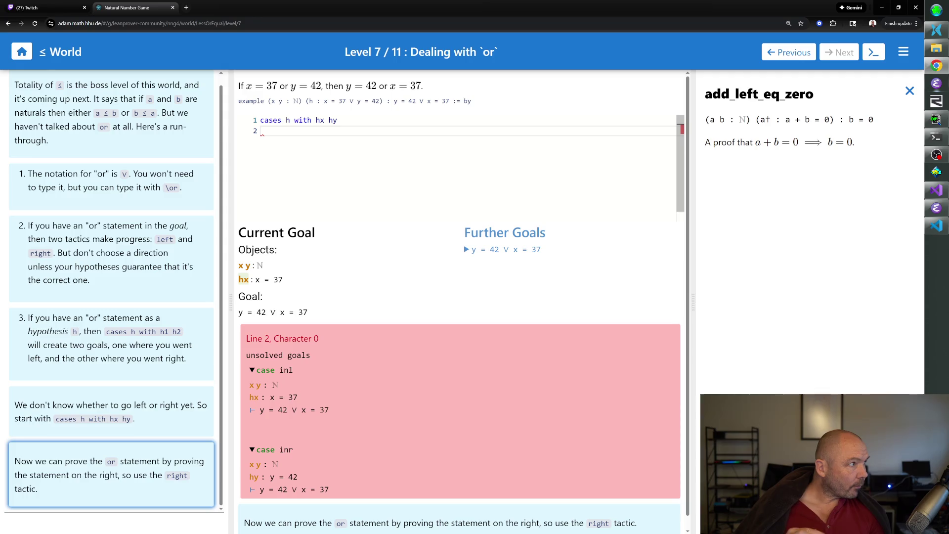
pyautogui.press('Tab')
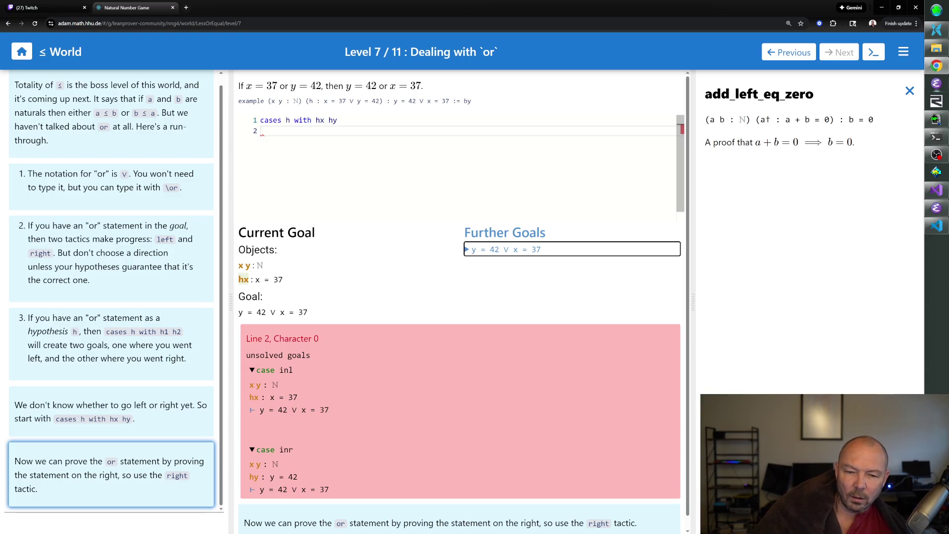
pyautogui.click(261, 131)
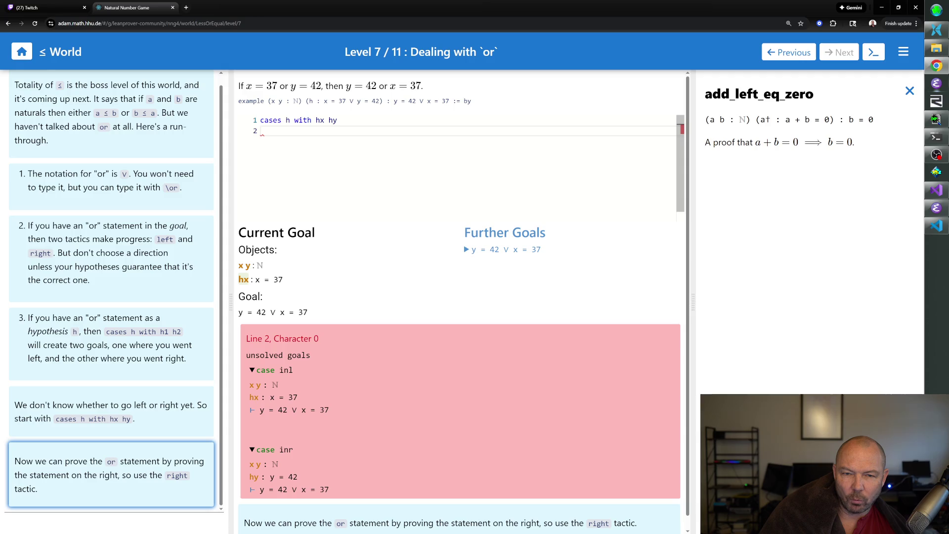
pyautogui.write('right')
# Step: Commit 'right', then close both cases with 'exact hx', 'left' and 'exact hy'
pyautogui.press('Return')
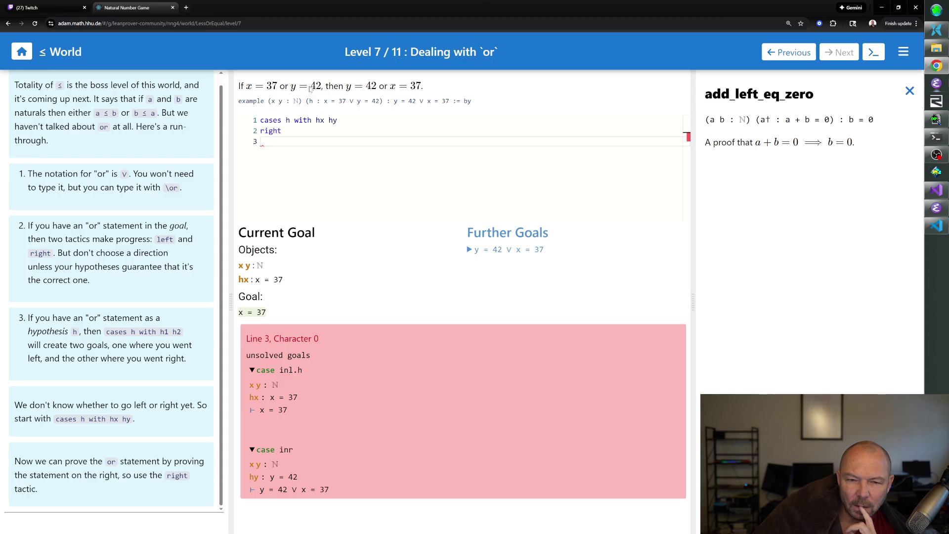
pyautogui.write('exact hx')
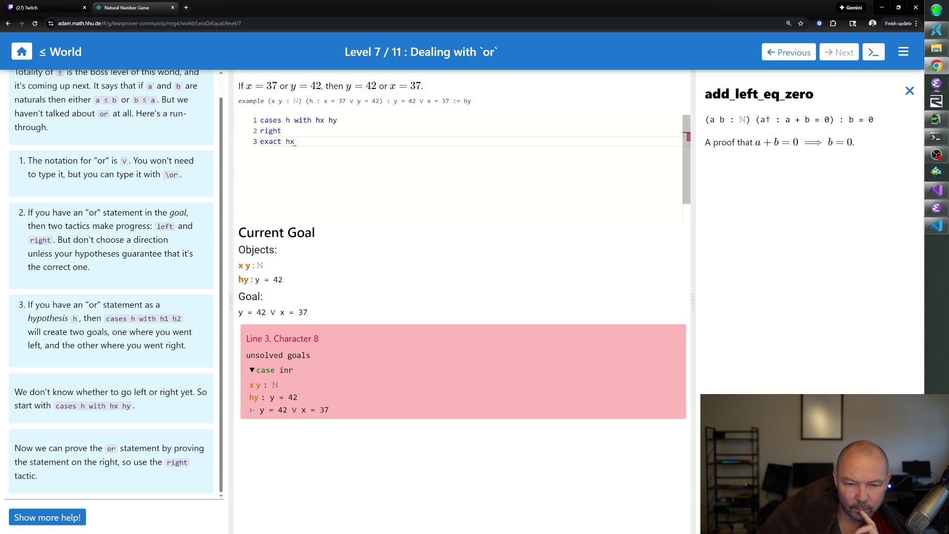
pyautogui.press('Return')
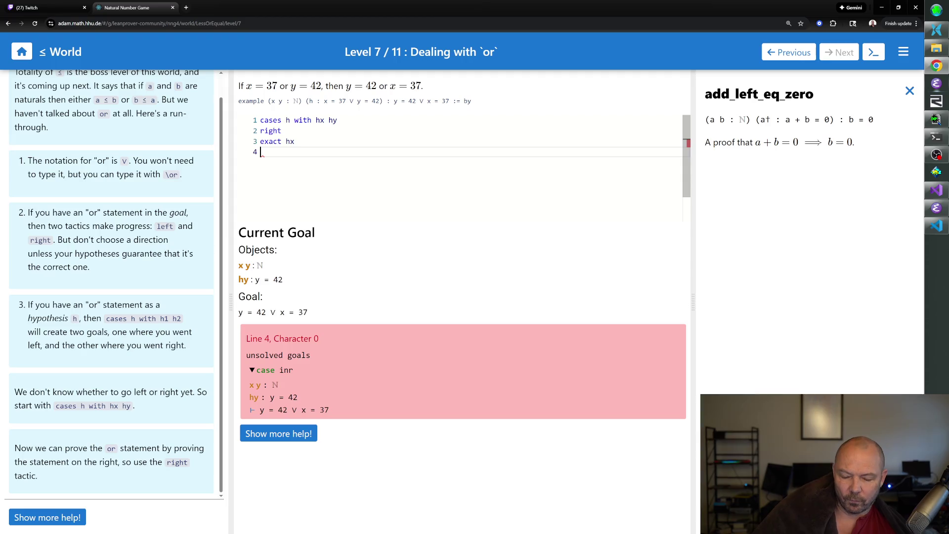
pyautogui.write('left')
pyautogui.press('Return')
pyautogui.write('exact hy')
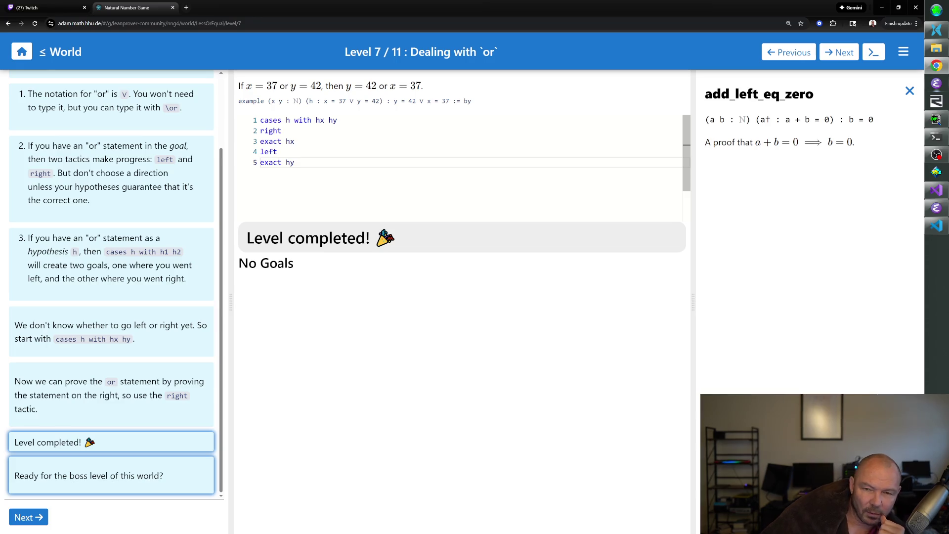
# Step: Go to Level 8, revisit Level 7, return to the le_total level and type 'cases x with a ha'
pyautogui.click(40, 517)
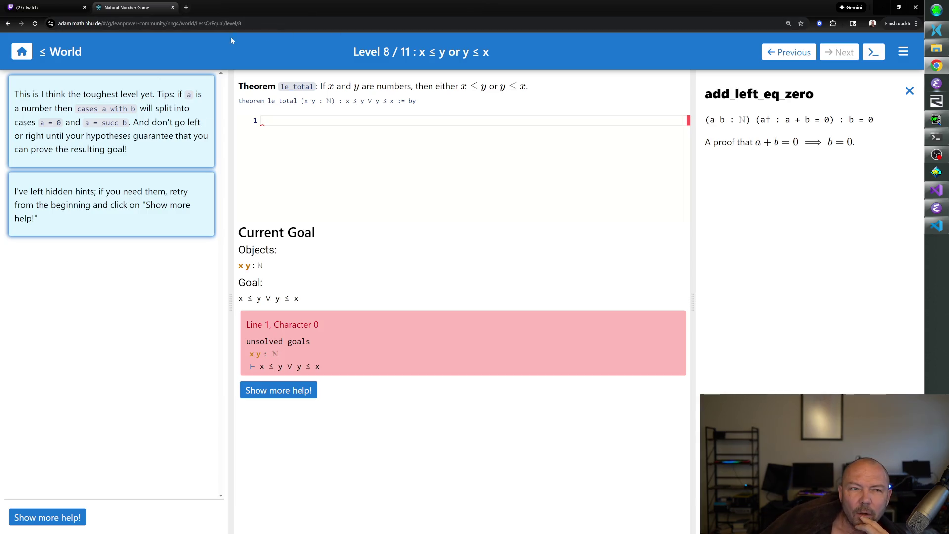
pyautogui.write('right exact hx left exact hy')
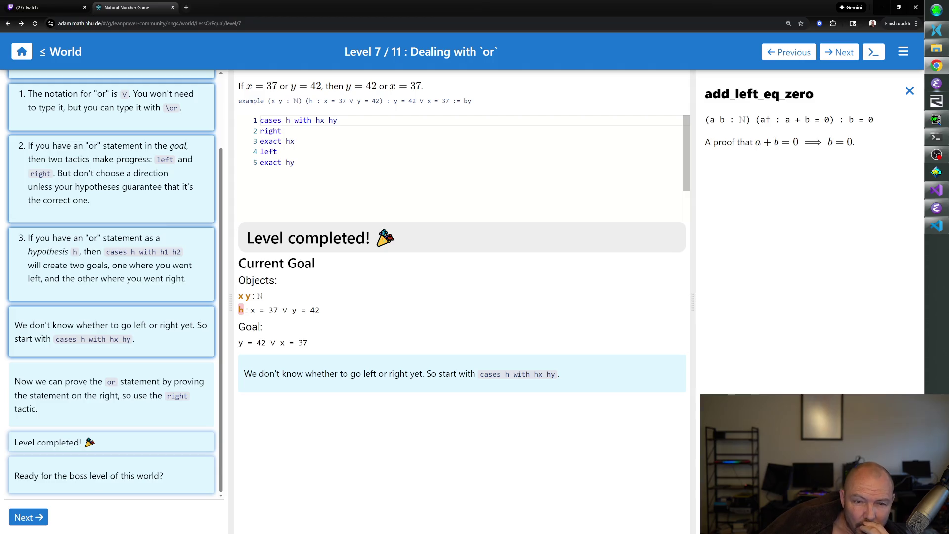
pyautogui.click(21, 23)
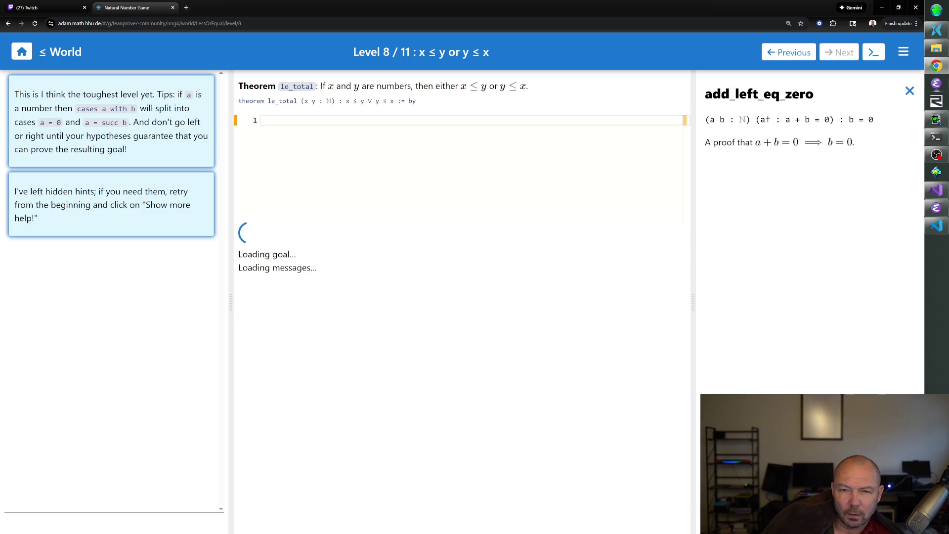
pyautogui.write('cases x ')
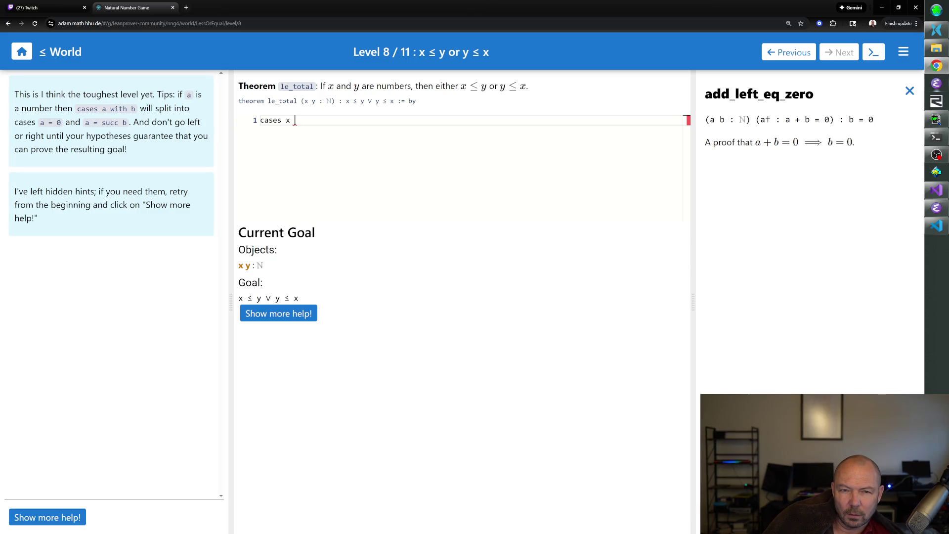
pyautogui.write('with a ha')
# Step: Run 'cases x with a ha' to split into zero and succ goals
pyautogui.press('Return')
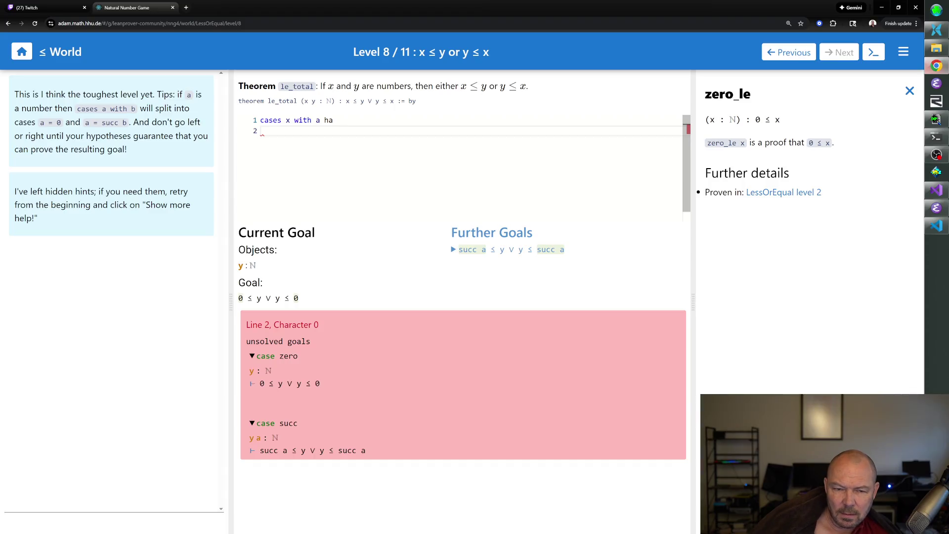
# Step: Close the zero case with 'left' and 'apply zero_le', then type 'cases y with b hb'
pyautogui.write('left')
pyautogui.press('Return')
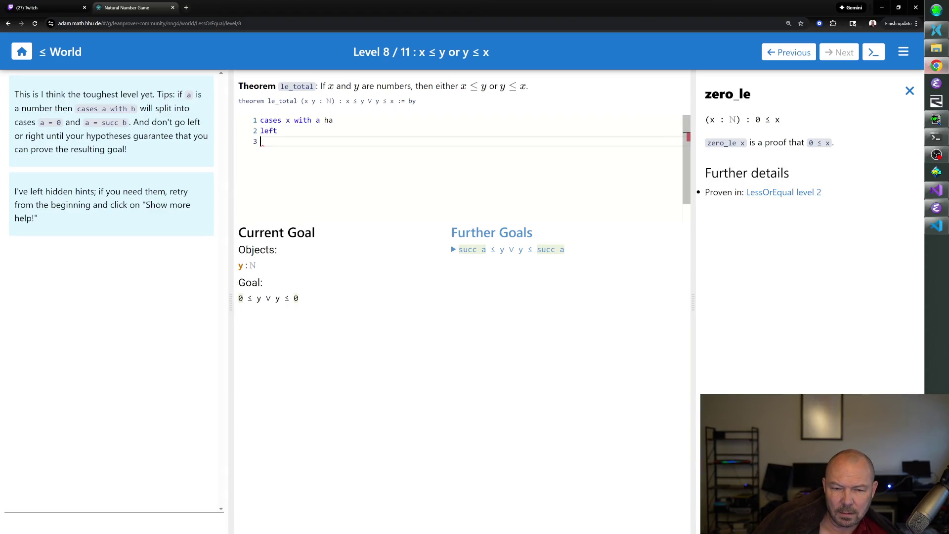
pyautogui.write('apply zero_le')
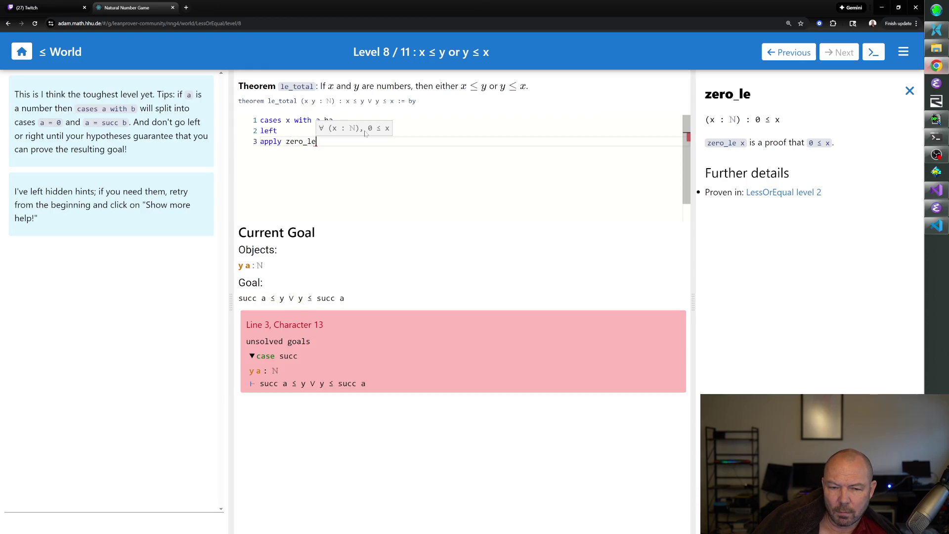
pyautogui.press('Return')
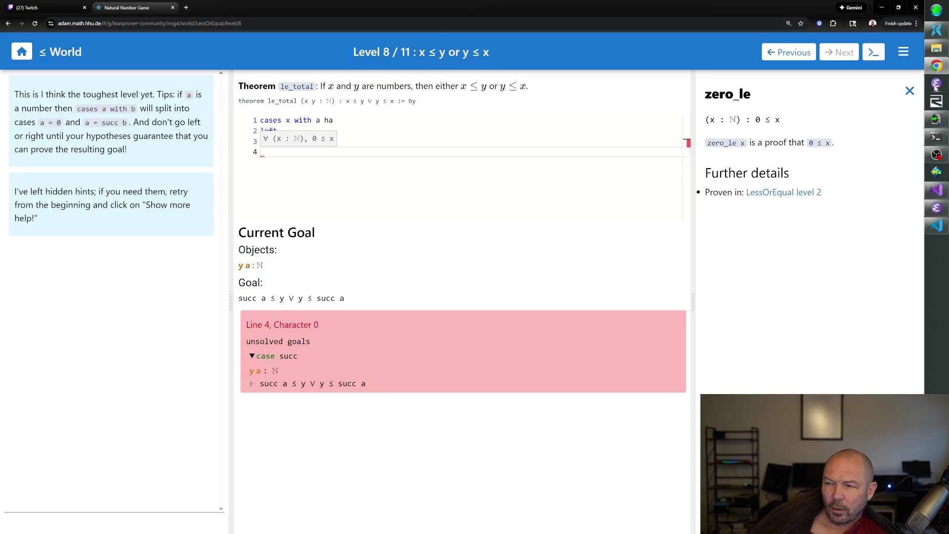
pyautogui.click(910, 91)
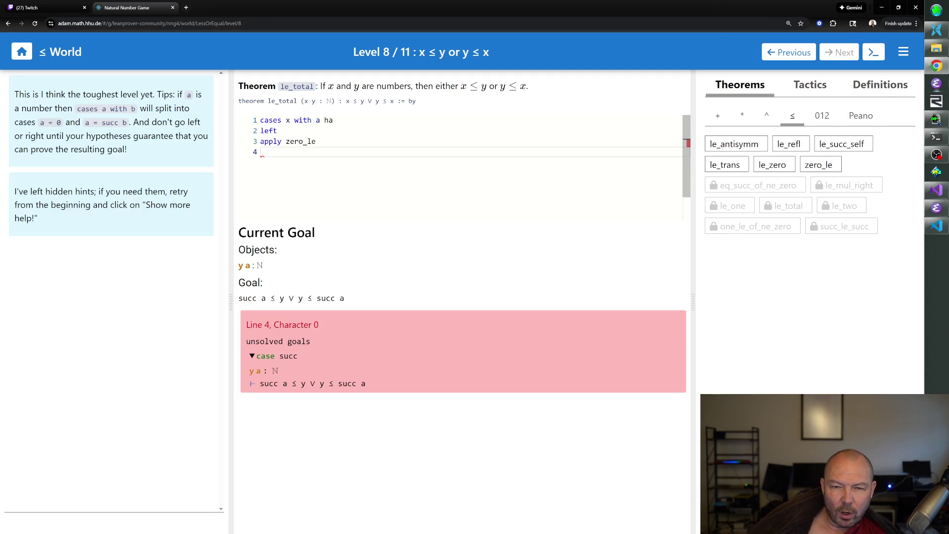
pyautogui.write('cases y w')
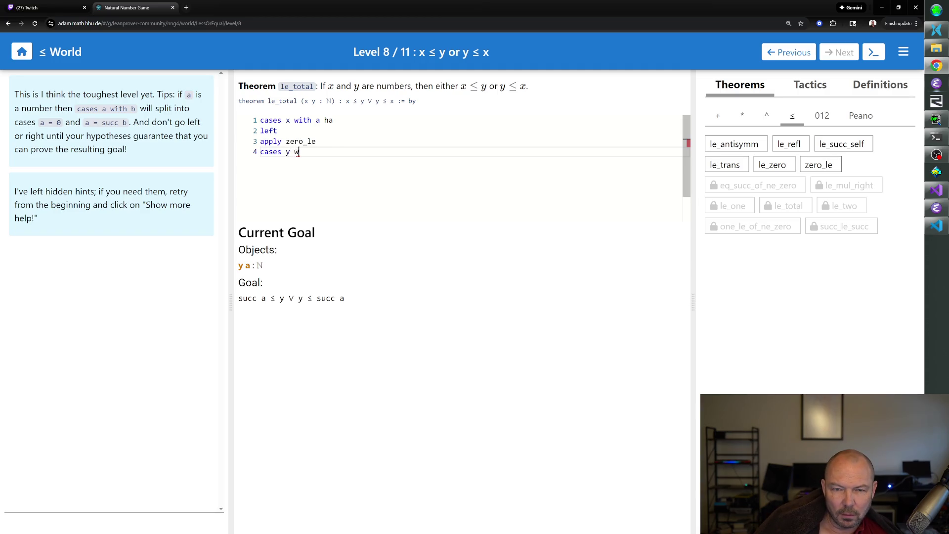
pyautogui.write('ith b hb')
# Step: Commit the case split on y and look up the le_zero theorem
pyautogui.press('Return')
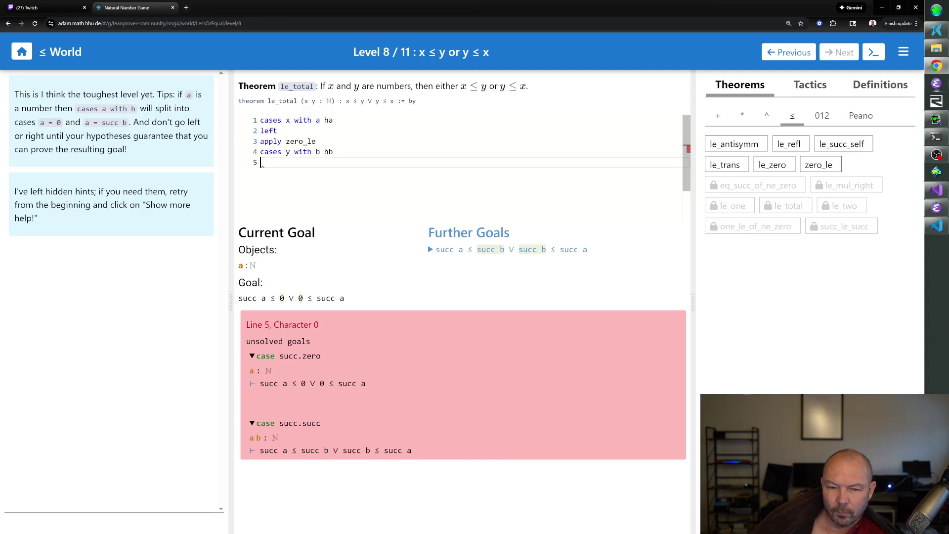
pyautogui.click(766, 166)
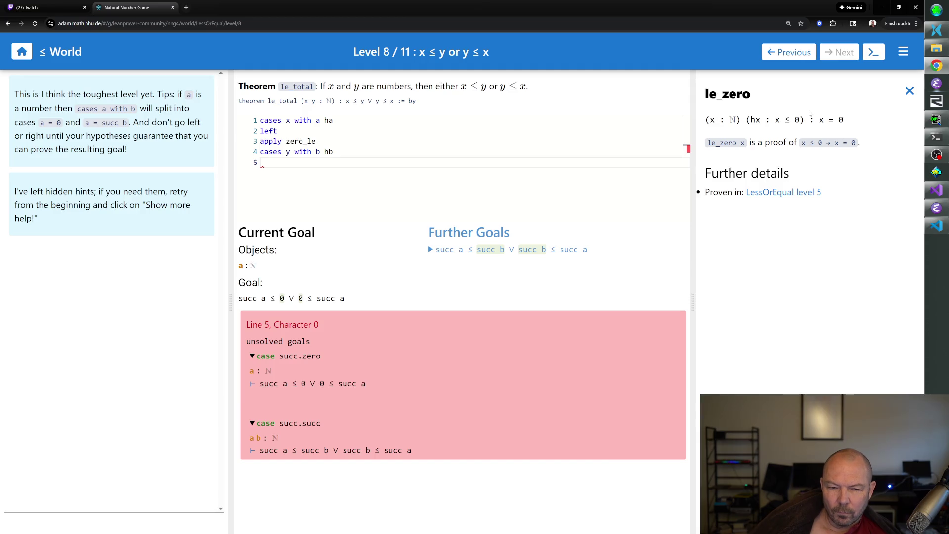
# Step: Enter 'right' on line 5 to target 0 ≤ succ a, then dismiss the le_zero details
pyautogui.moveTo(449, 249)
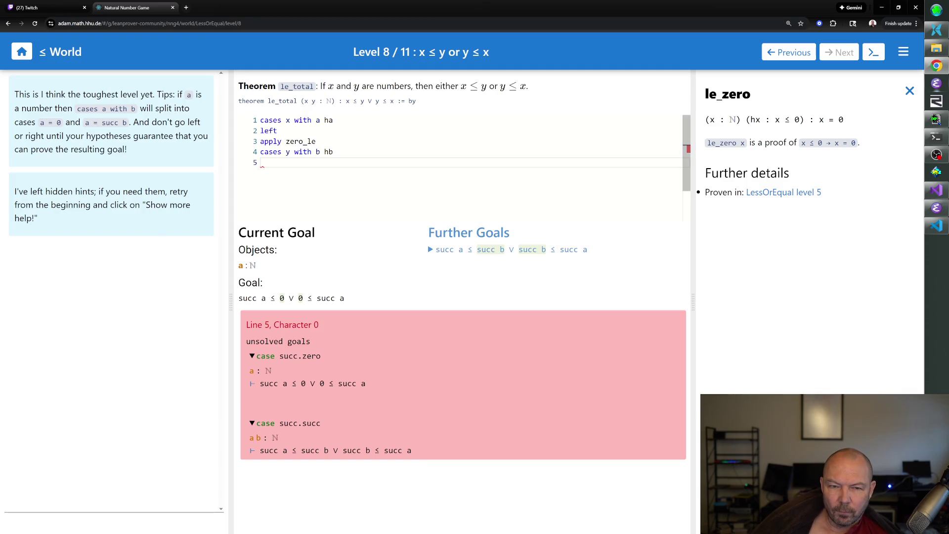
pyautogui.write('right')
pyautogui.press('Return')
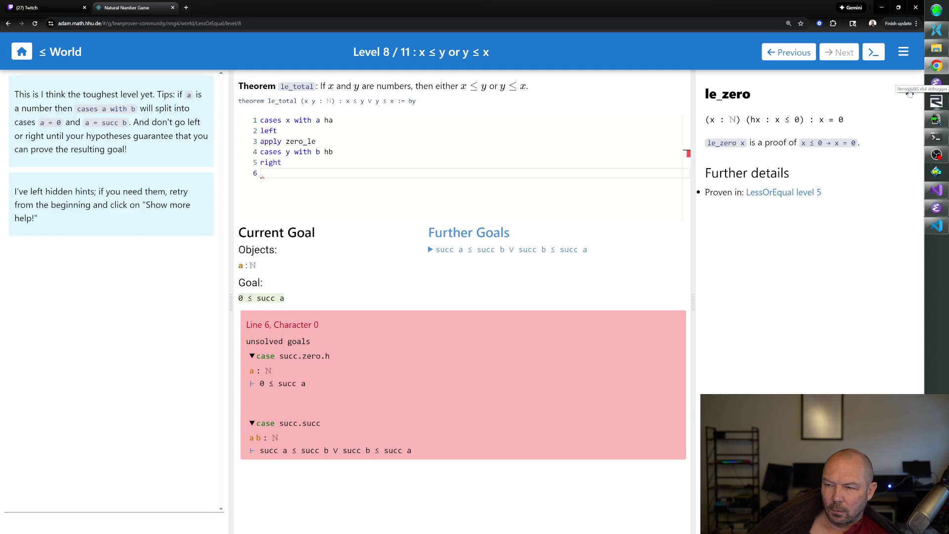
pyautogui.click(910, 93)
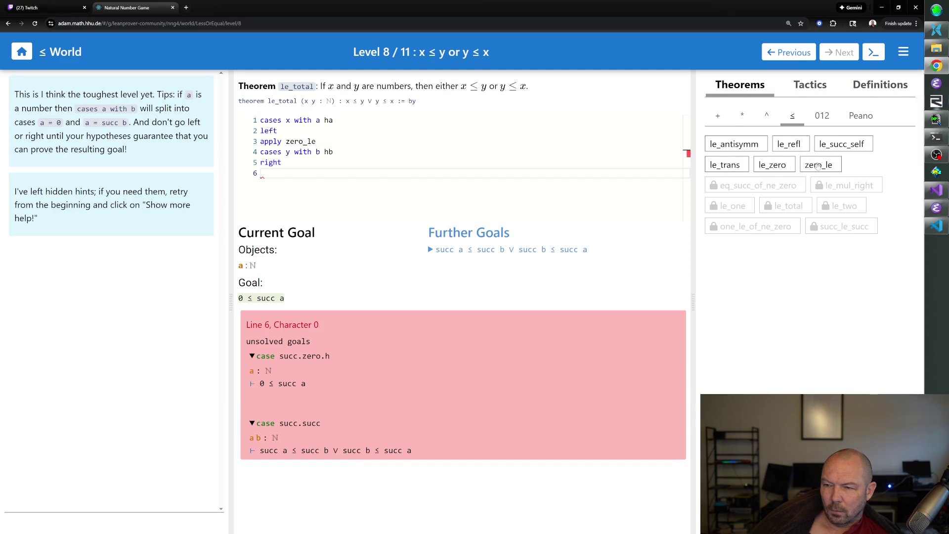
# Step: Check zero_le's statement, then close the succ.zero goal with 'apply zero_le'
pyautogui.click(817, 166)
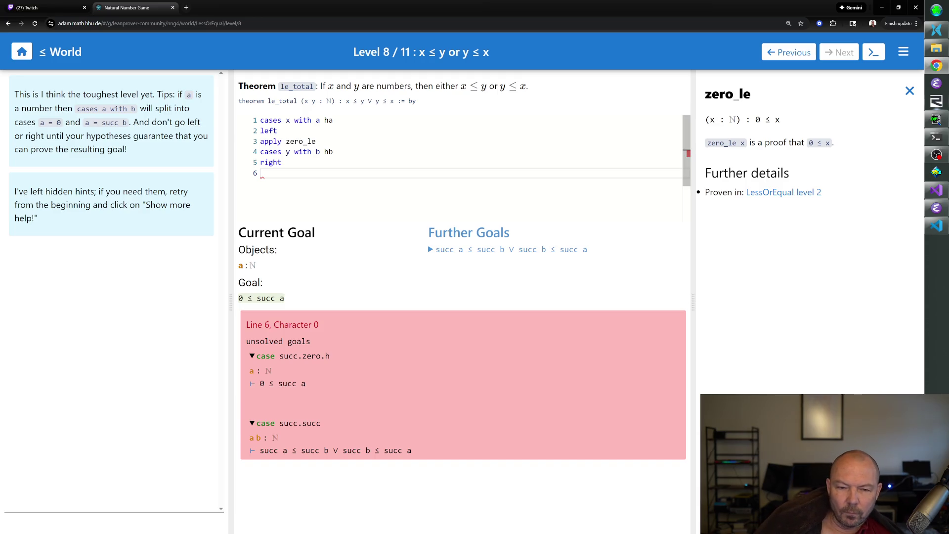
pyautogui.write('apply zero_le')
pyautogui.press('Return')
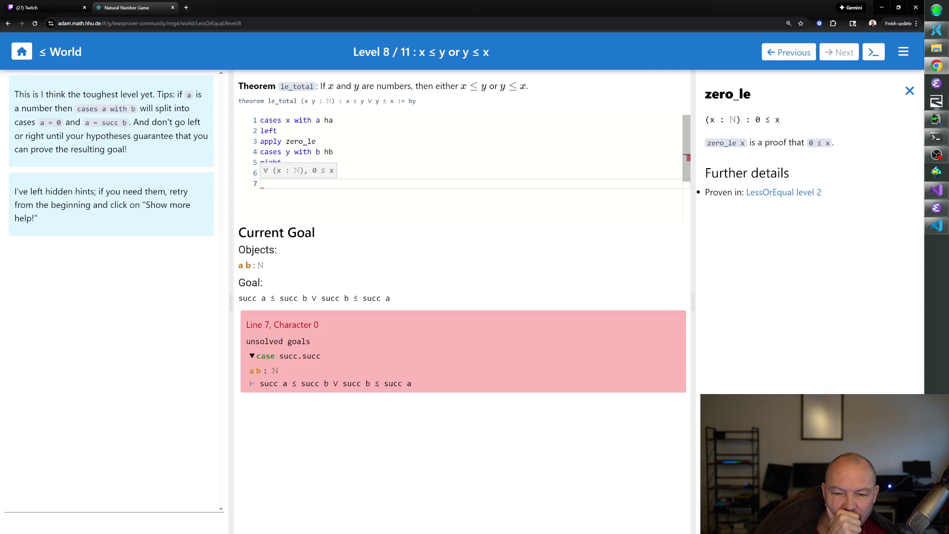
# Step: Write 'rw [succ_eq_add_one]' on line 7, trying and then removing a 'repeat' prefix
pyautogui.write('rw [')
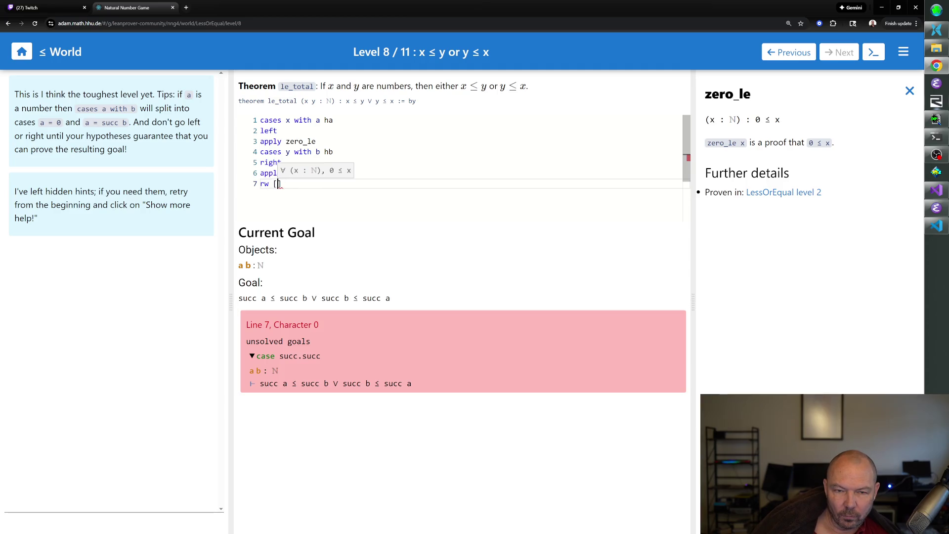
pyautogui.write('succ ')
pyautogui.write('eq_add_one')
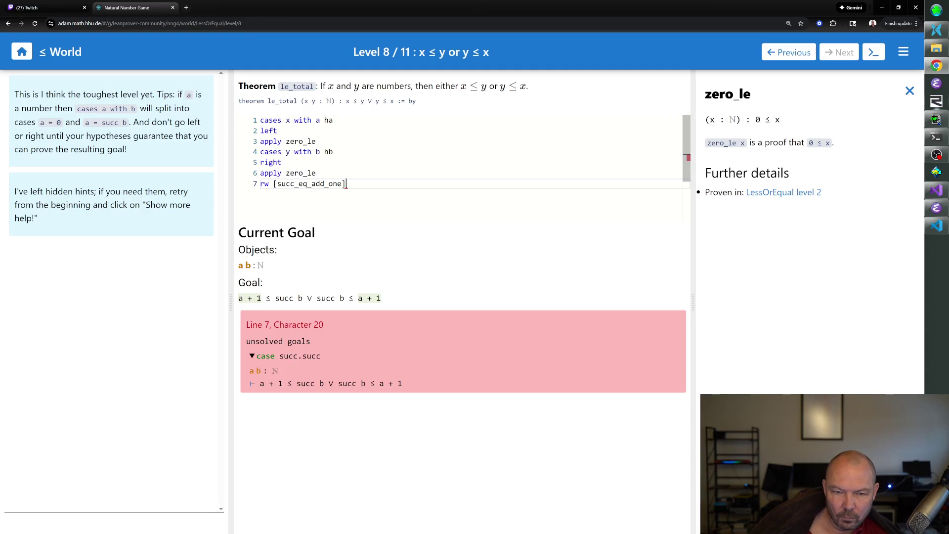
pyautogui.click(275, 184)
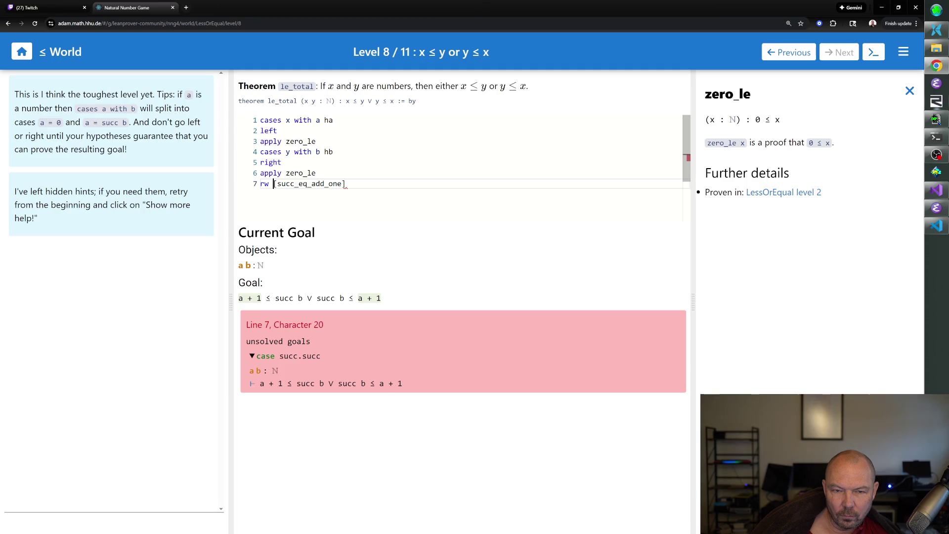
pyautogui.write('repeat')
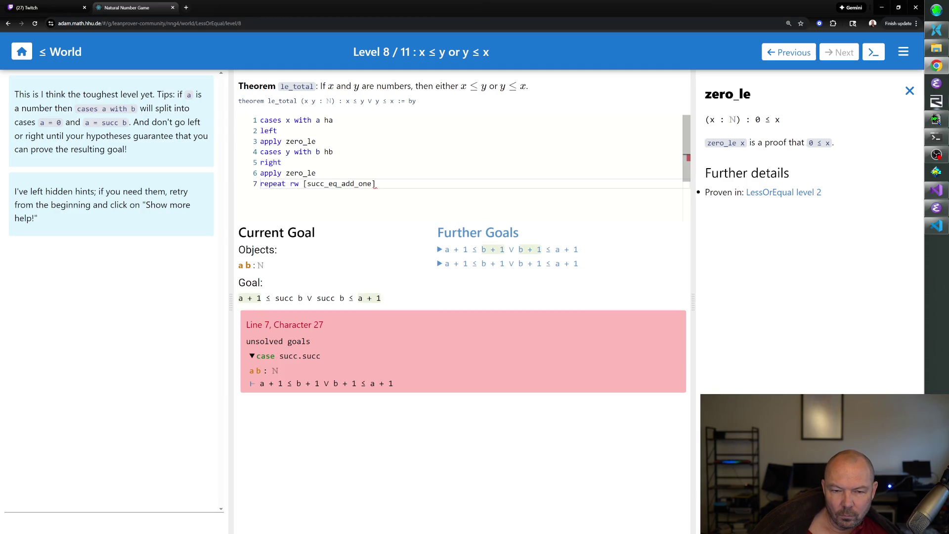
pyautogui.doubleClick(271, 183)
pyautogui.press('Delete')
pyautogui.press('Delete')
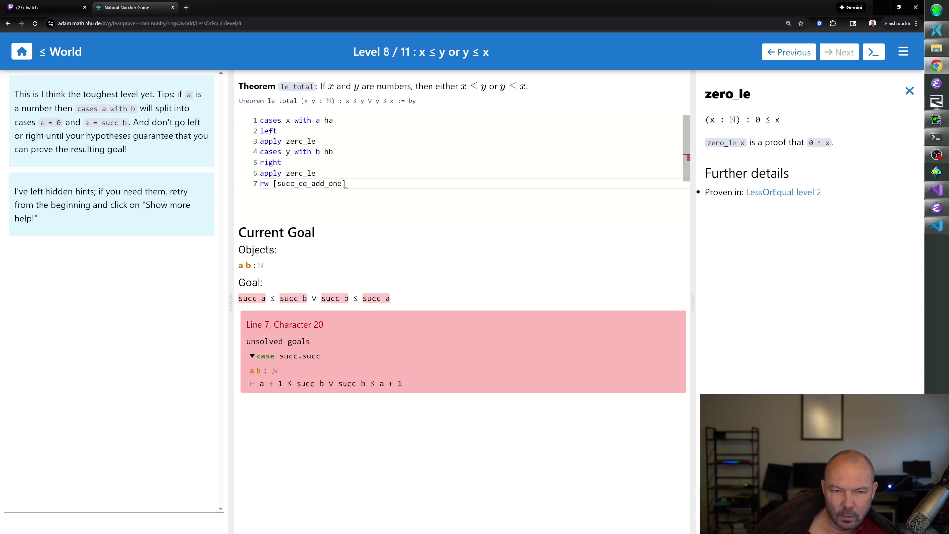
# Step: Duplicate the 'rw [succ_eq_add_one]' line as line 8, leaving a blank line below
pyautogui.click(260, 184)
pyautogui.hotkey('shift', 'Home')
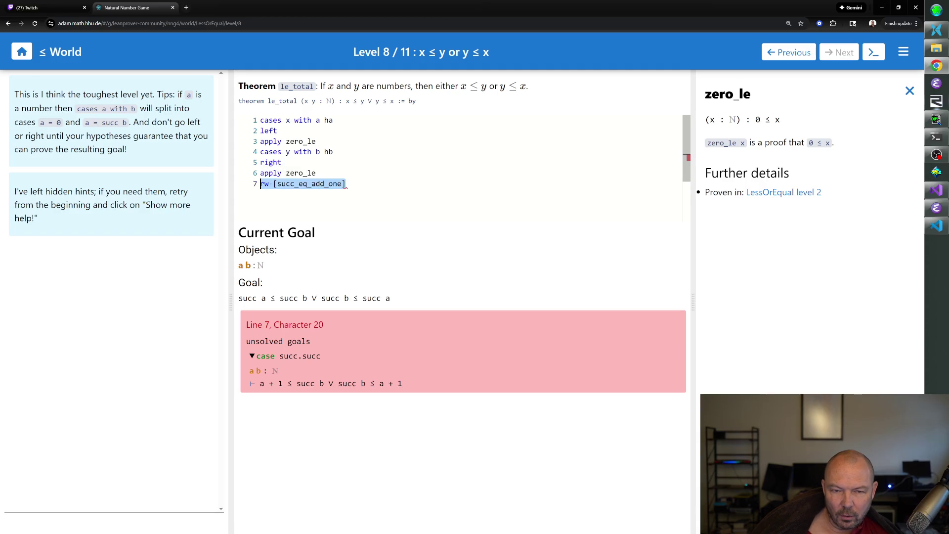
pyautogui.hotkey('ctrl', 'c')
pyautogui.press('End')
pyautogui.press('Return')
pyautogui.hotkey('ctrl', 'v')
pyautogui.press('Return')
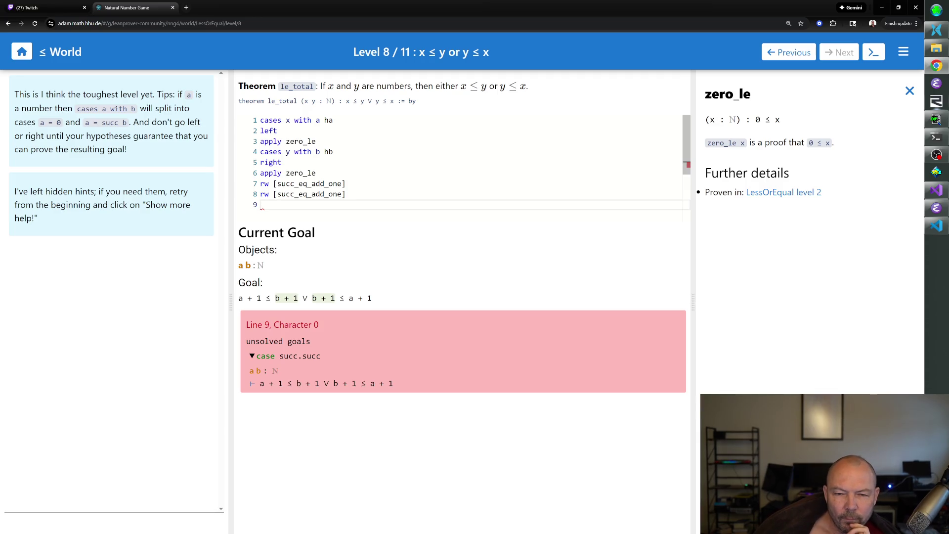
pyautogui.moveTo(349, 195); pyautogui.dragTo(260, 163)
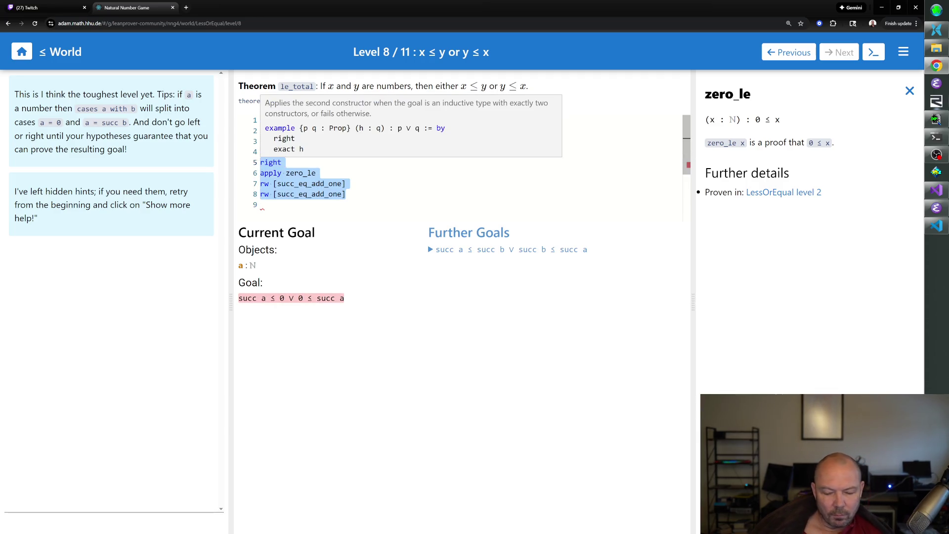
# Step: Delete the right, apply zero_le and rewrite lines, then start erasing the cases line
pyautogui.press('BackSpace')
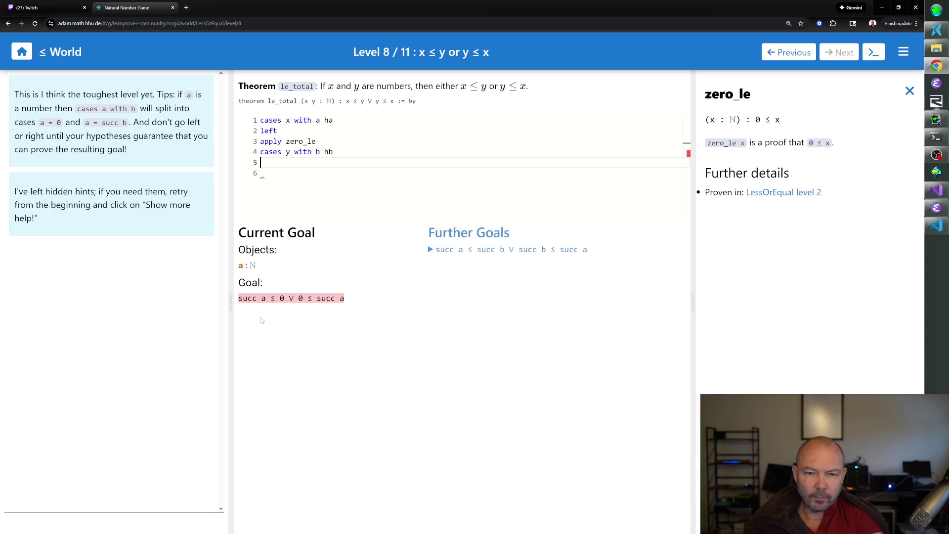
pyautogui.press('BackSpace')
pyautogui.press('BackSpace')
pyautogui.press('BackSpace')
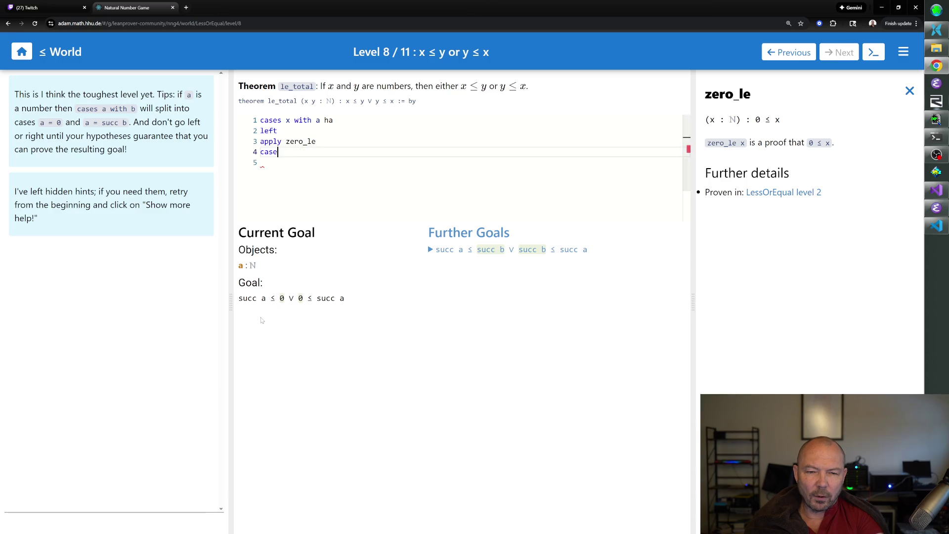
# Step: Remove the leftover character on line 4 and select the first three proof lines
pyautogui.press('BackSpace')
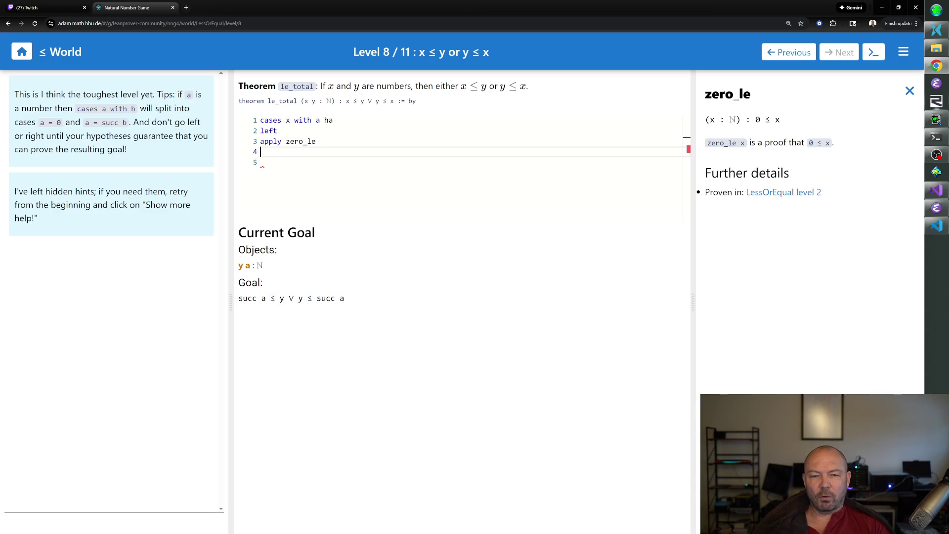
pyautogui.moveTo(316, 141); pyautogui.dragTo(262, 121)
# Step: Replace the selected lines with 'induction x with d hd' and start a new line
pyautogui.press('BackSpace')
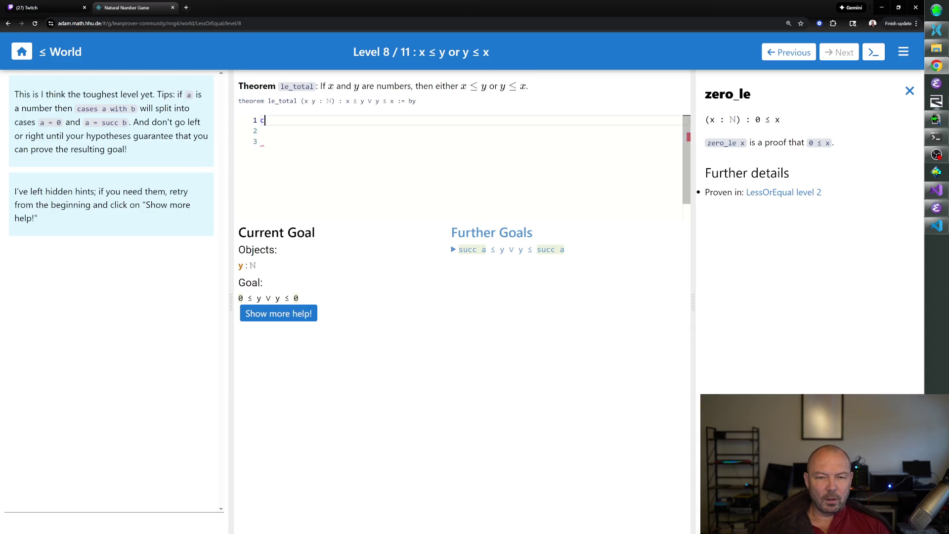
pyautogui.write('induction x')
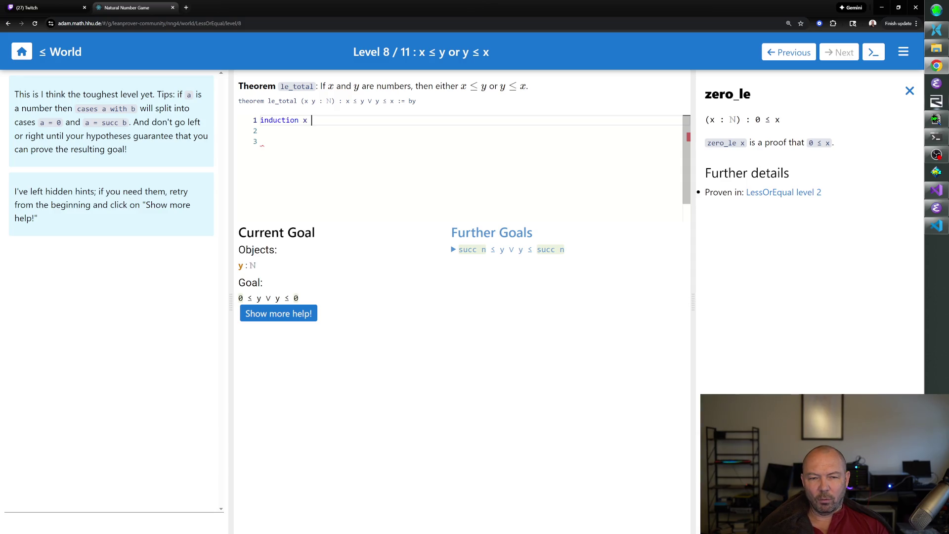
pyautogui.write('w')
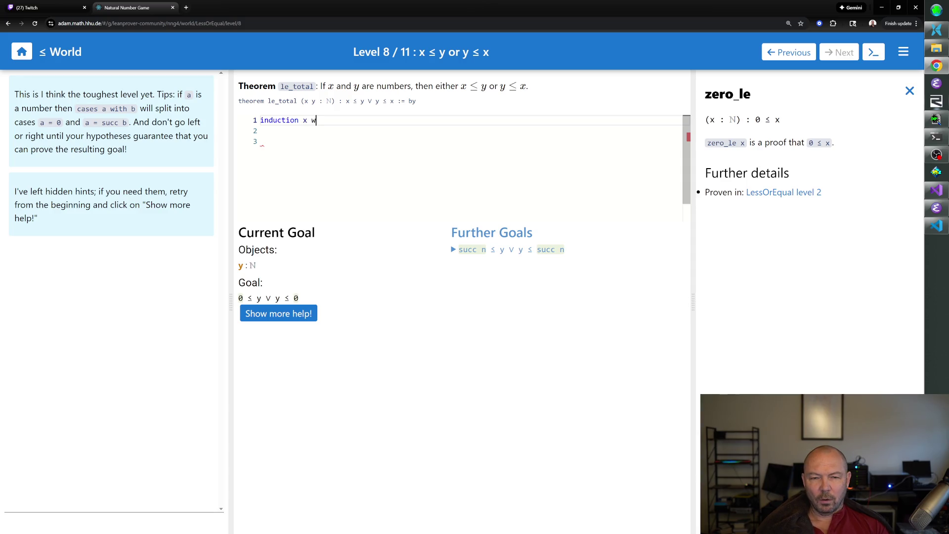
pyautogui.write('ith d hd')
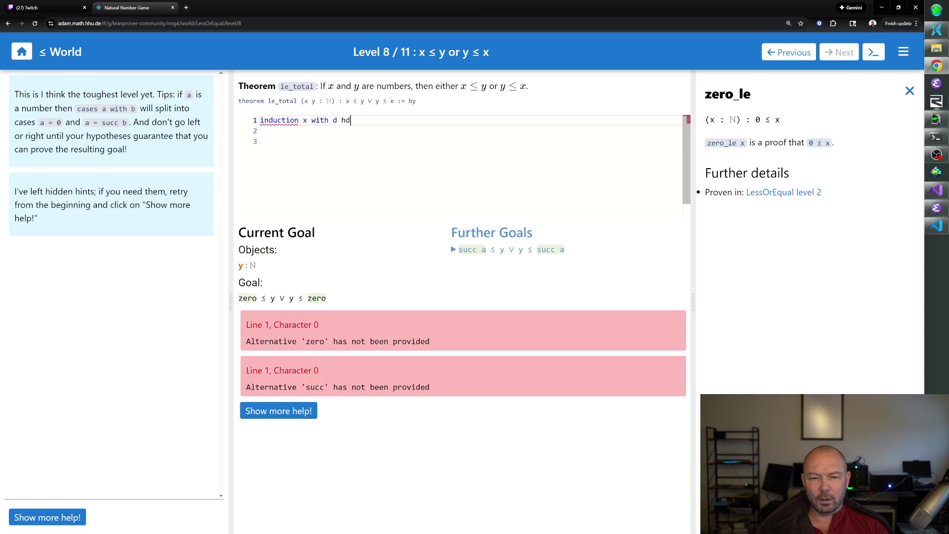
pyautogui.press('Return')
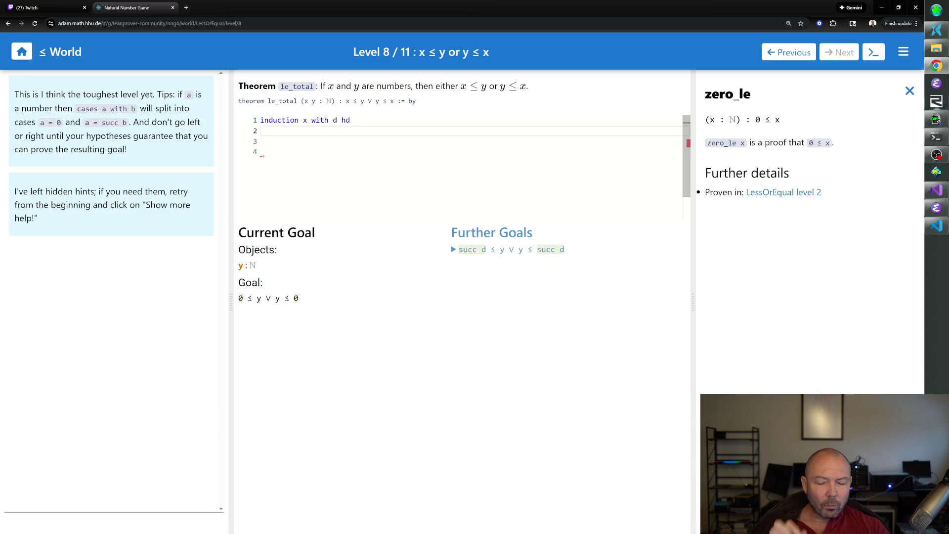
# Step: Finish the zero case with 'left' followed by 'apply zero_le'
pyautogui.write('left')
pyautogui.press('Return')
pyautogui.write('apply zero_le')
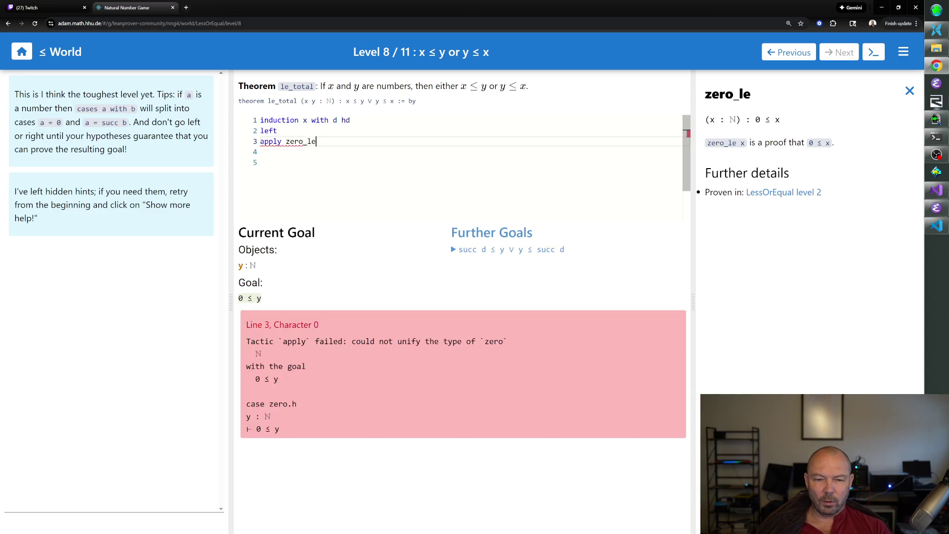
pyautogui.press('Return')
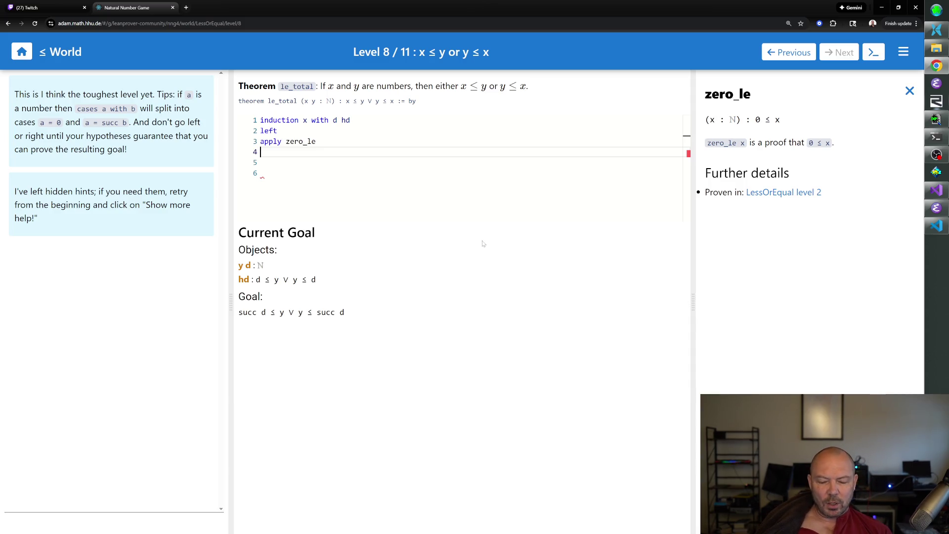
# Step: Enter 'cases hd with hi hj' on line 4, renaming the placeholder hypotheses to hi and hj
pyautogui.write('cases ')
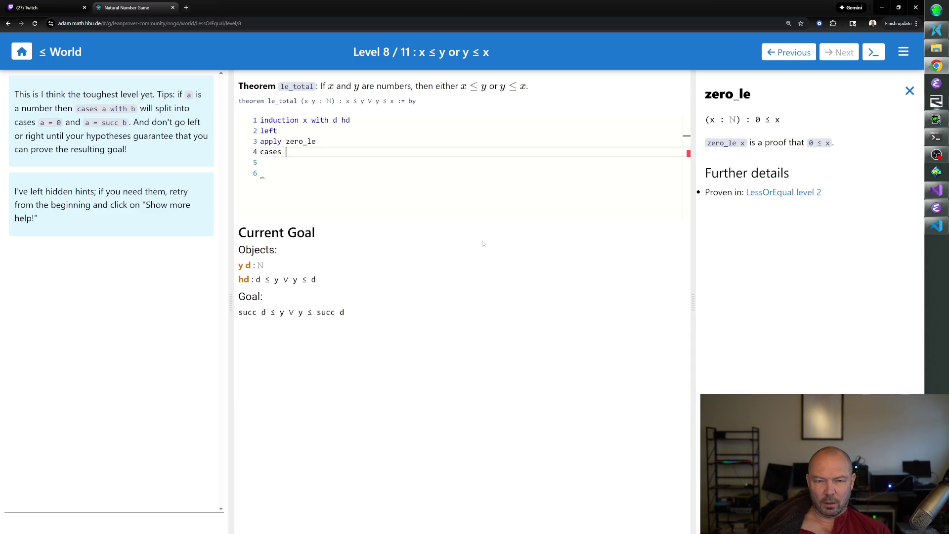
pyautogui.write('hd with')
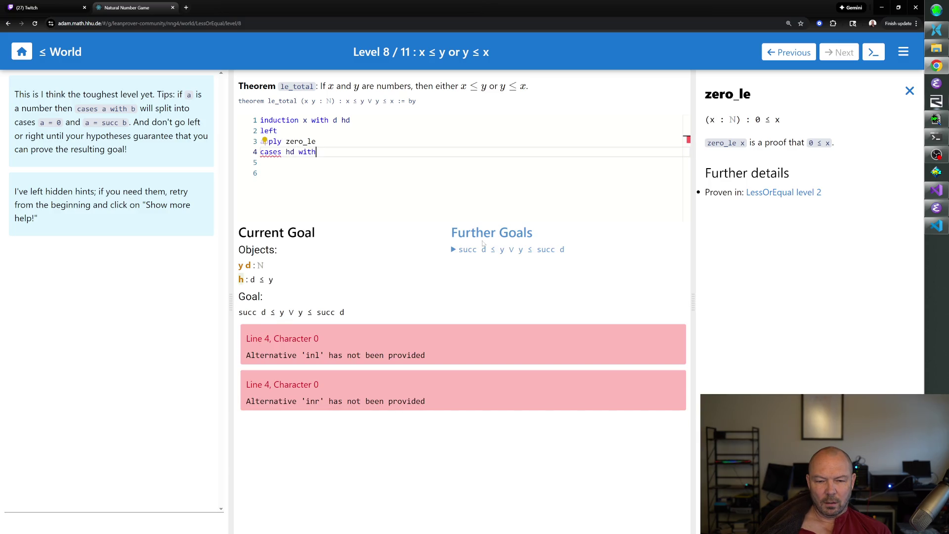
pyautogui.write(' wh')
pyautogui.write('atever')
pyautogui.press('BackSpace')
pyautogui.press('BackSpace')
pyautogui.press('BackSpace')
pyautogui.press('BackSpace')
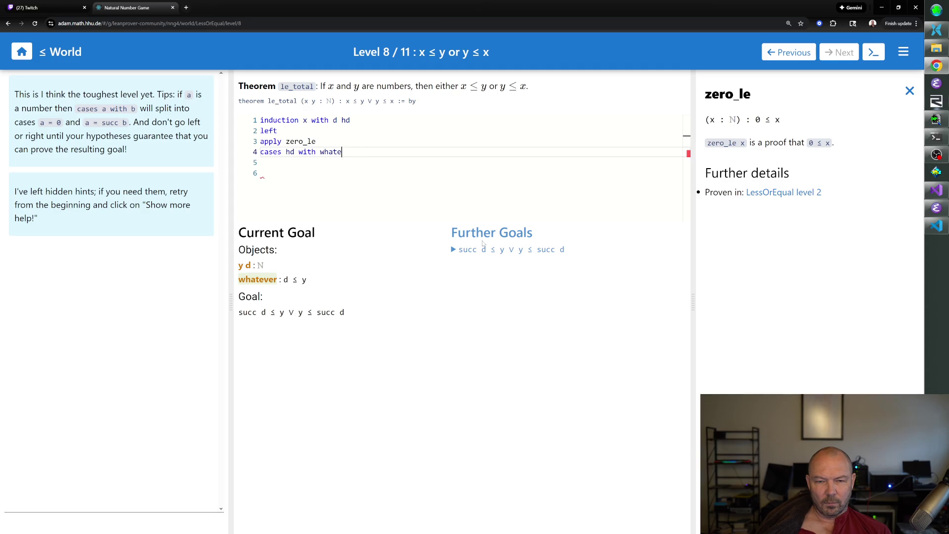
pyautogui.write('hh')
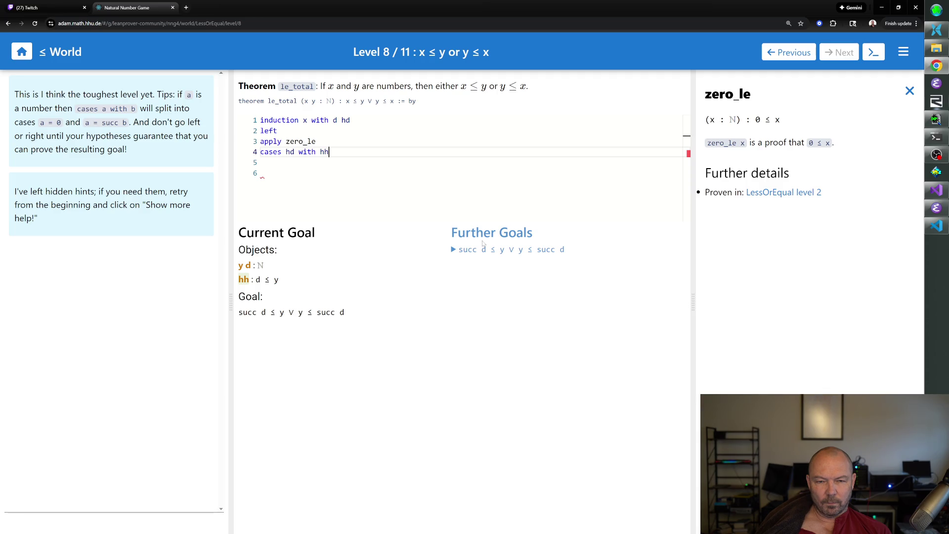
pyautogui.press('BackSpace')
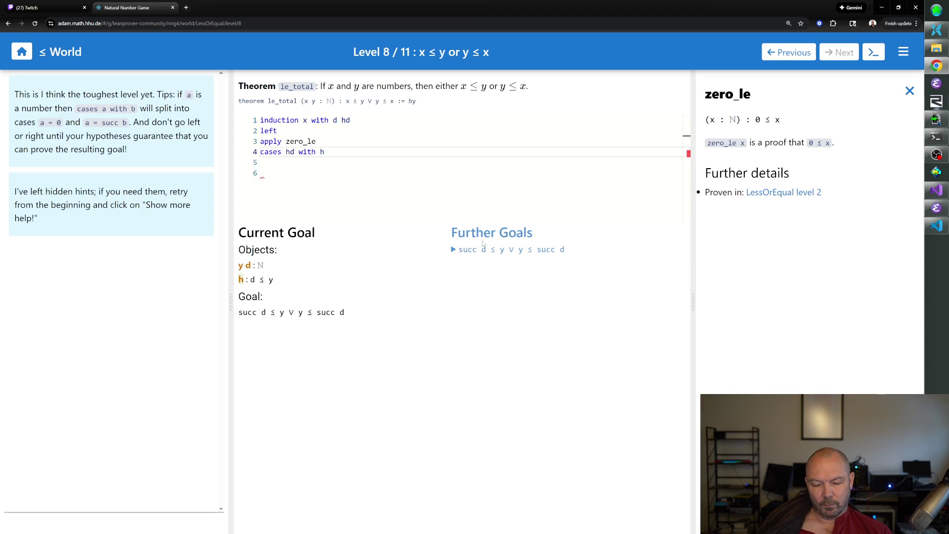
pyautogui.write('i hj')
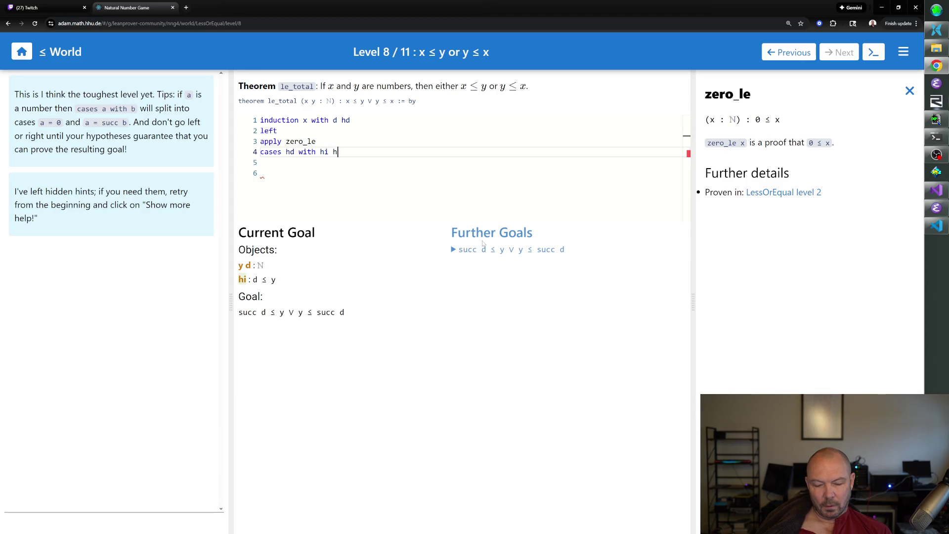
pyautogui.press('Return')
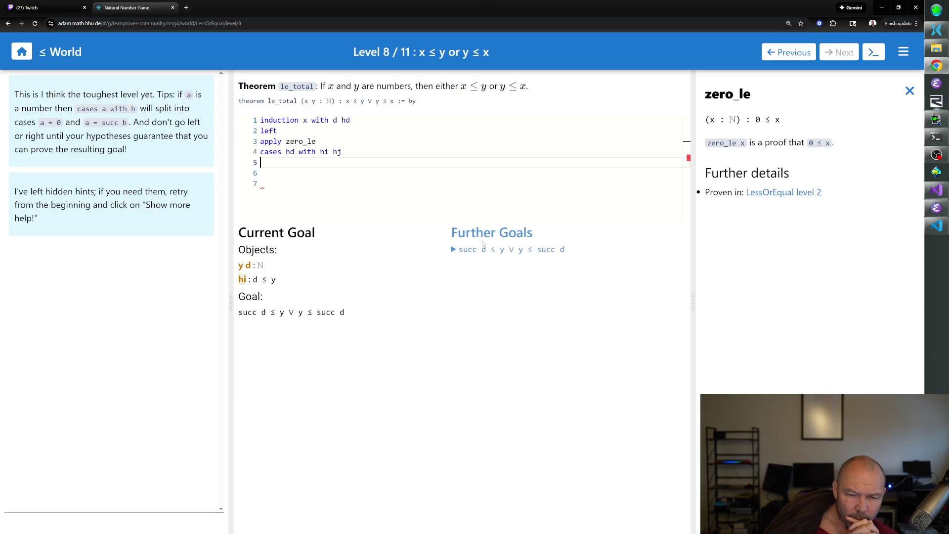
pyautogui.write('use 1 at hi')
pyautogui.press('Return')
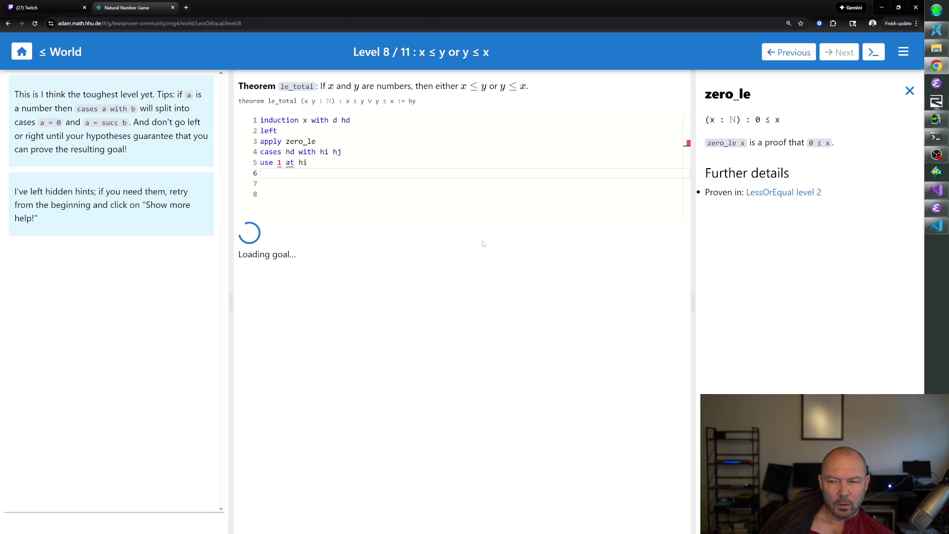
pyautogui.press('BackSpace')
pyautogui.press('BackSpace')
pyautogui.press('BackSpace')
pyautogui.press('BackSpace')
pyautogui.press('BackSpace')
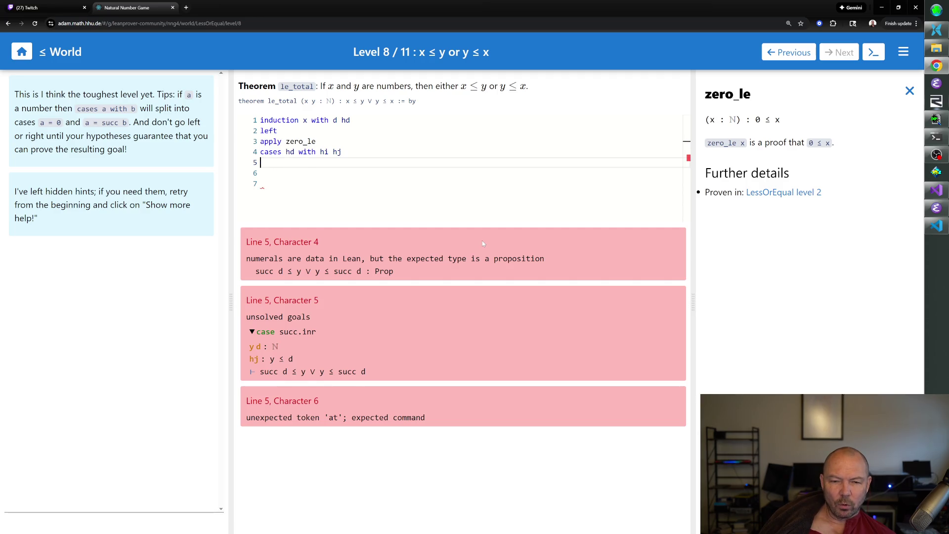
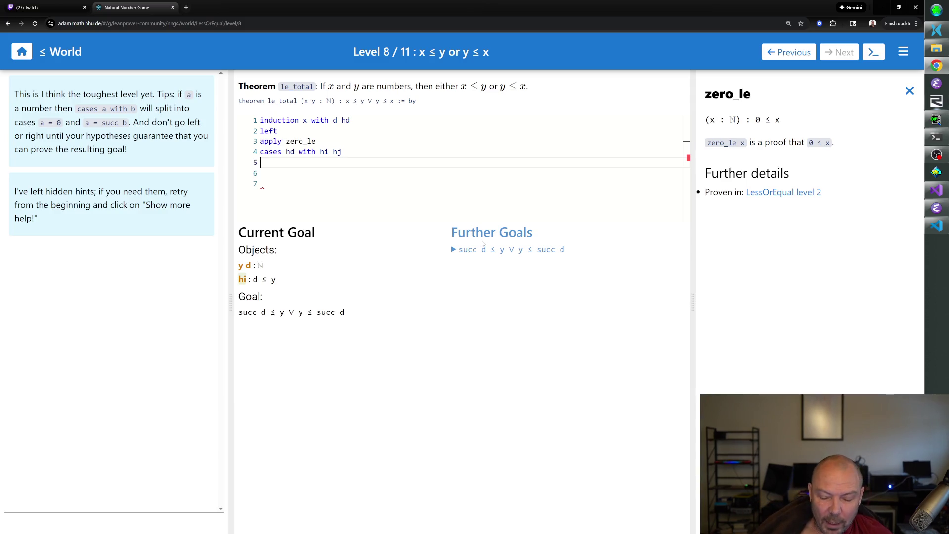
# Step: Split hi on line 5 with 'cases hi with c hib', renaming hia to c
pyautogui.write('cases hi ')
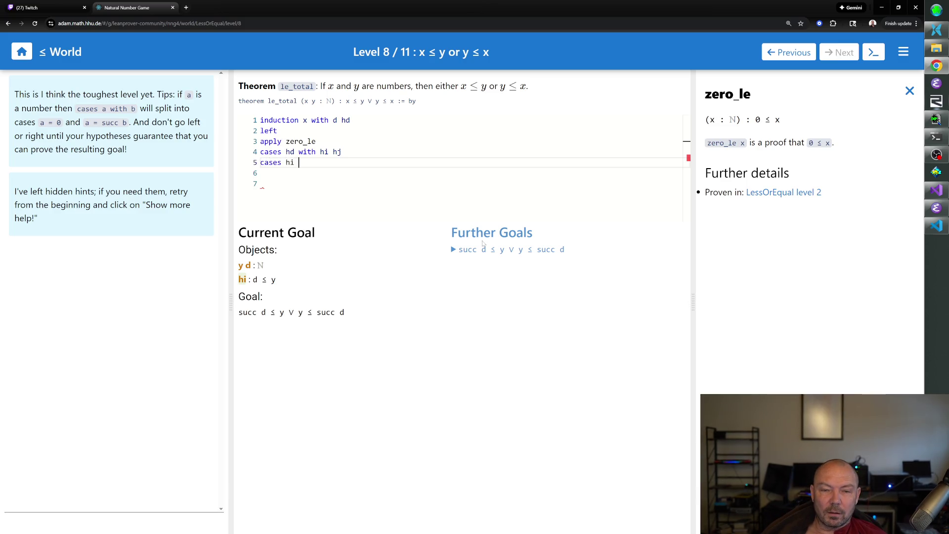
pyautogui.write('with hia hib')
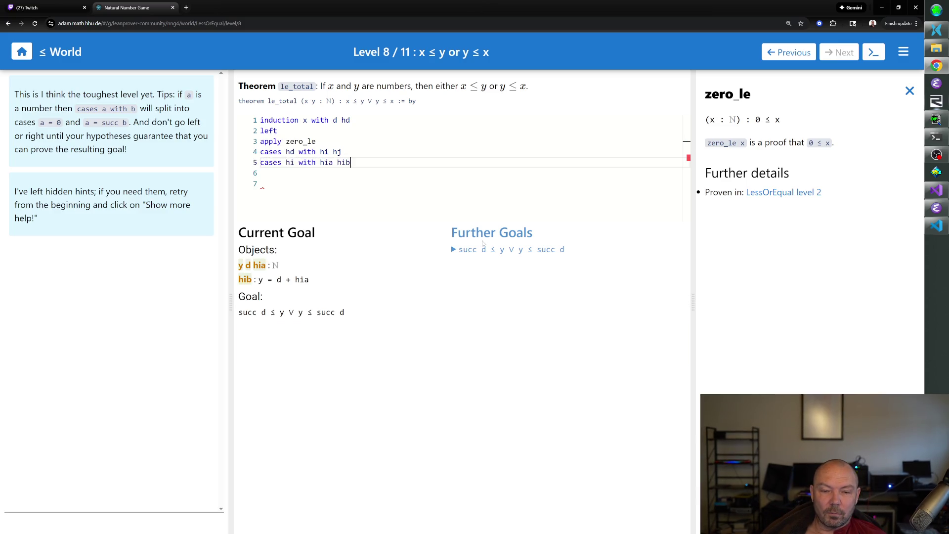
pyautogui.press('Return')
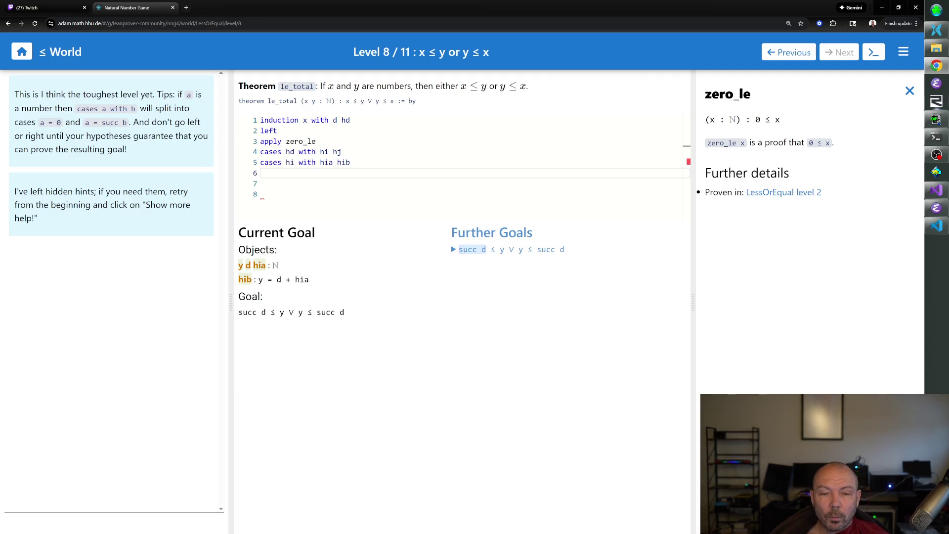
pyautogui.doubleClick(326, 162)
pyautogui.write('c')
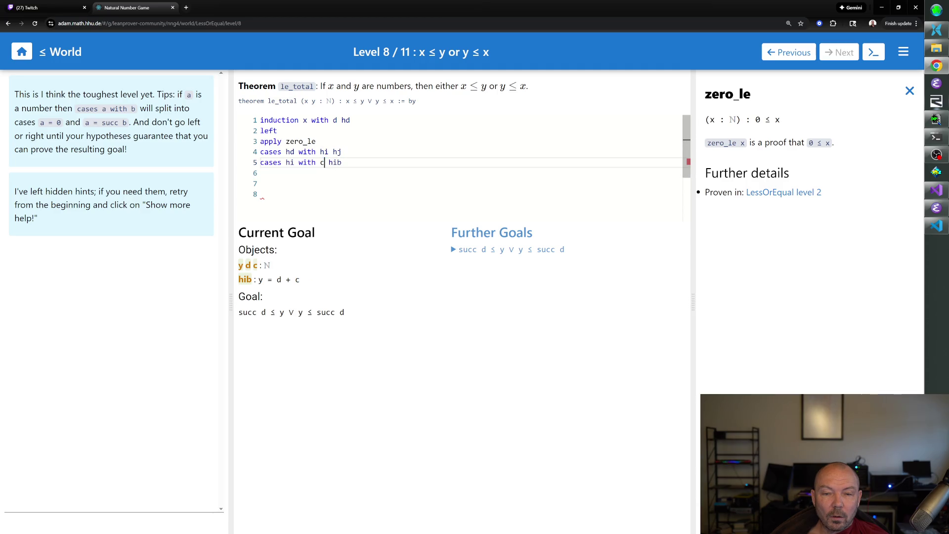
pyautogui.click(260, 173)
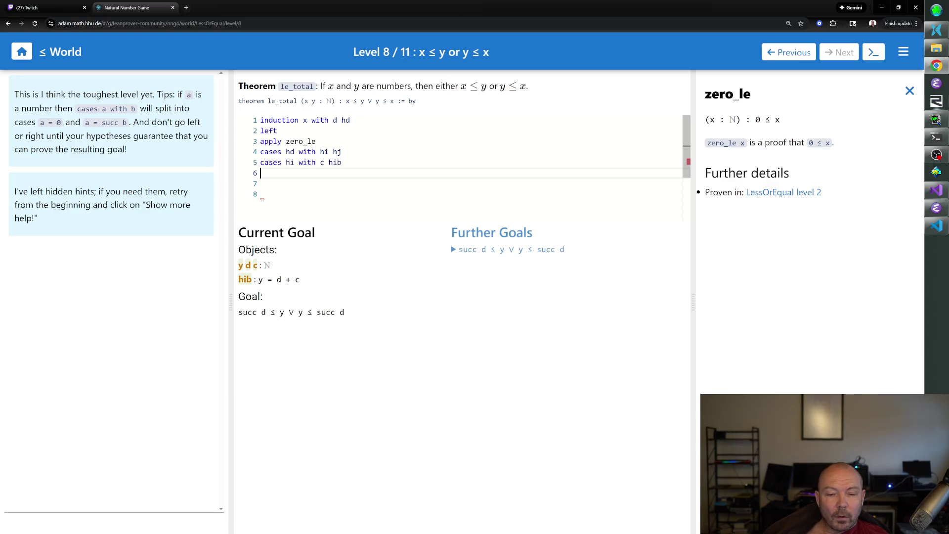
# Step: Replace the failed 'apply hib' with 'rw [hib]' on line 6, then start 'cases c' below
pyautogui.write('apply hib')
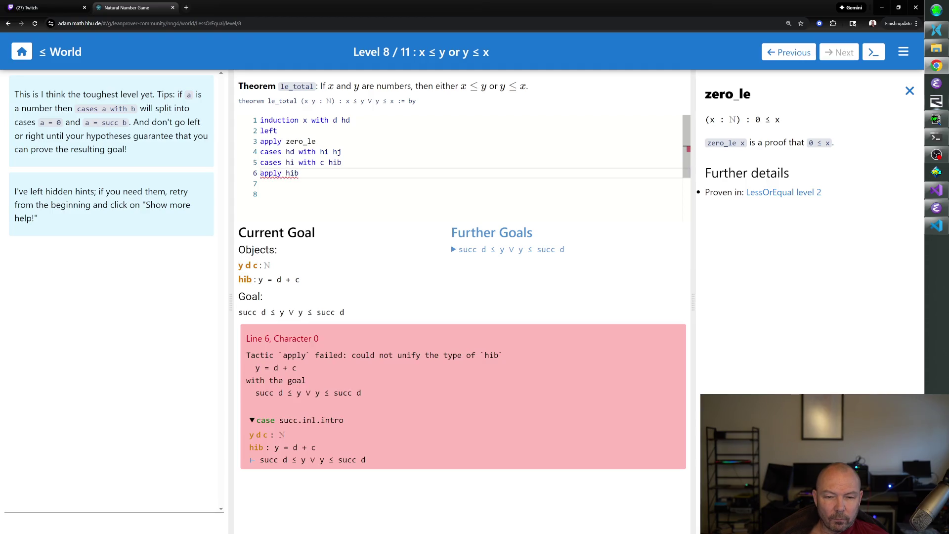
pyautogui.press('BackSpace')
pyautogui.press('BackSpace')
pyautogui.press('BackSpace')
pyautogui.write('rw')
pyautogui.hotkey('ctrl', 'z')
pyautogui.hotkey('ctrl', 'z')
pyautogui.hotkey('ctrl', 'z')
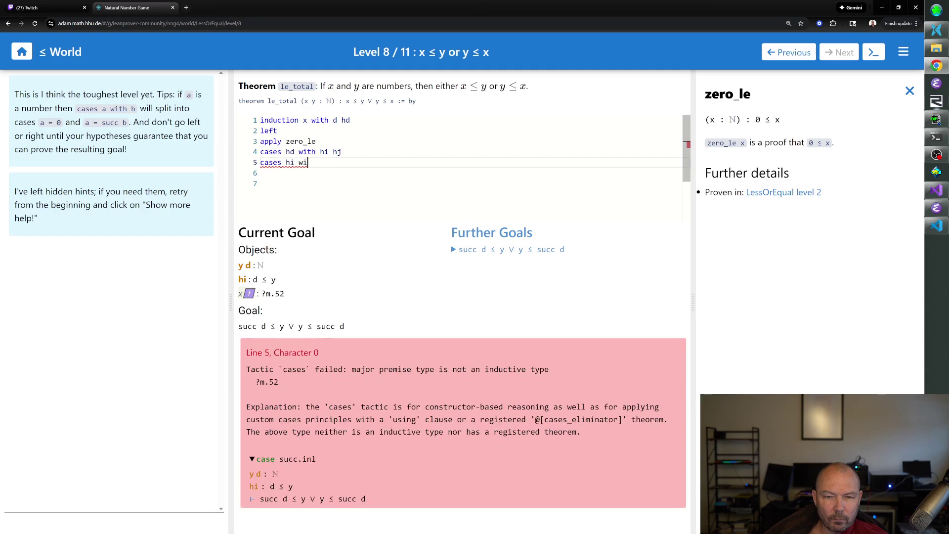
pyautogui.write('th c hib')
pyautogui.press('Return')
pyautogui.write('rw [hib]')
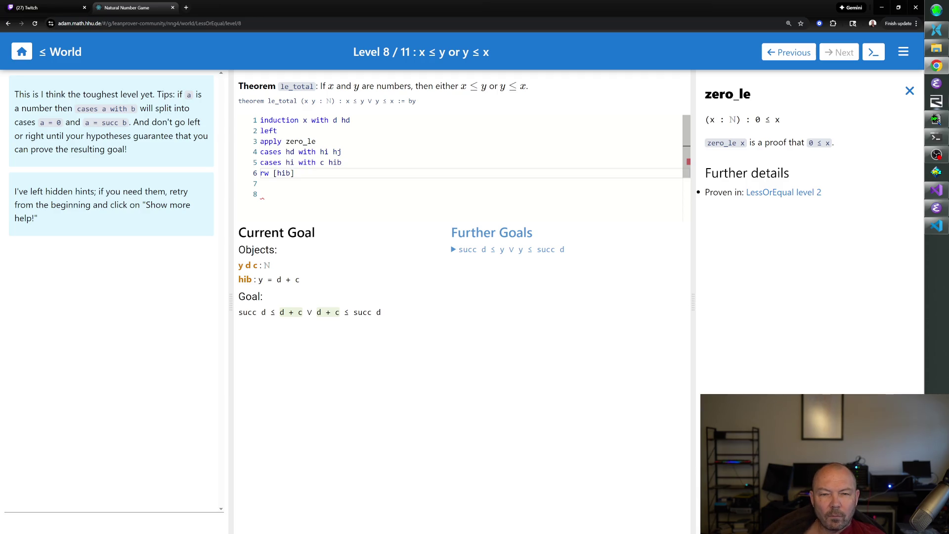
pyautogui.click(260, 183)
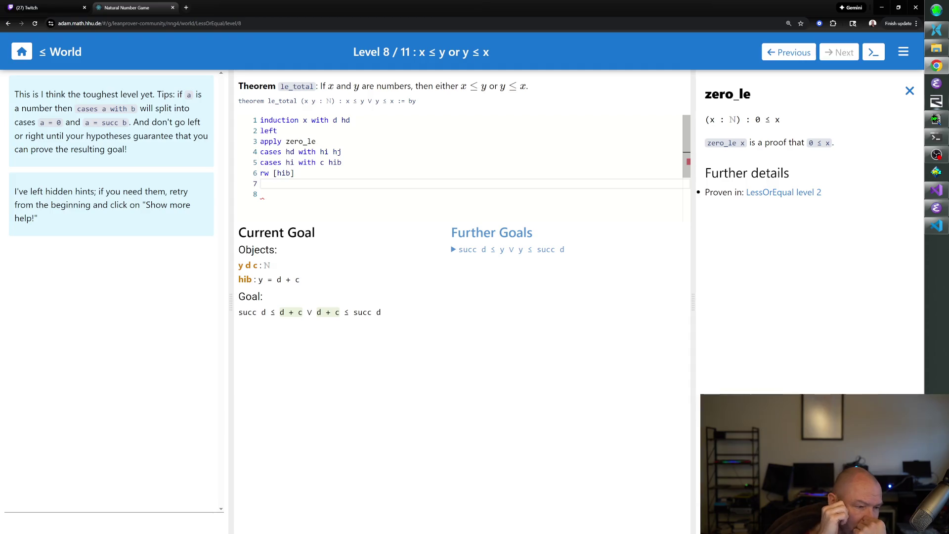
pyautogui.write('cases c')
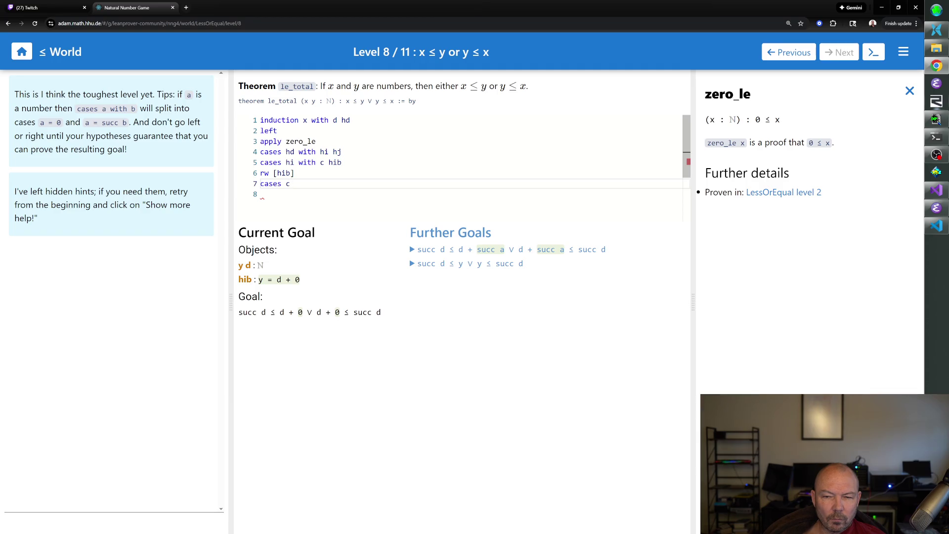
# Step: Remove the rw [hib] line and enter 'cases c' in its place
pyautogui.press('BackSpace')
pyautogui.press('BackSpace')
pyautogui.press('BackSpace')
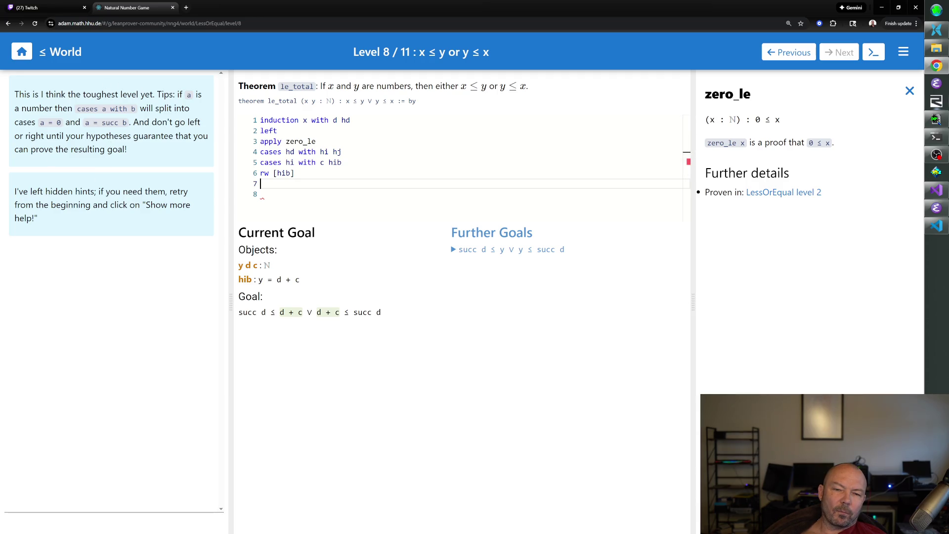
pyautogui.write('case')
pyautogui.press('BackSpace')
pyautogui.press('BackSpace')
pyautogui.press('BackSpace')
pyautogui.press('BackSpace')
pyautogui.press('BackSpace')
pyautogui.press('BackSpace')
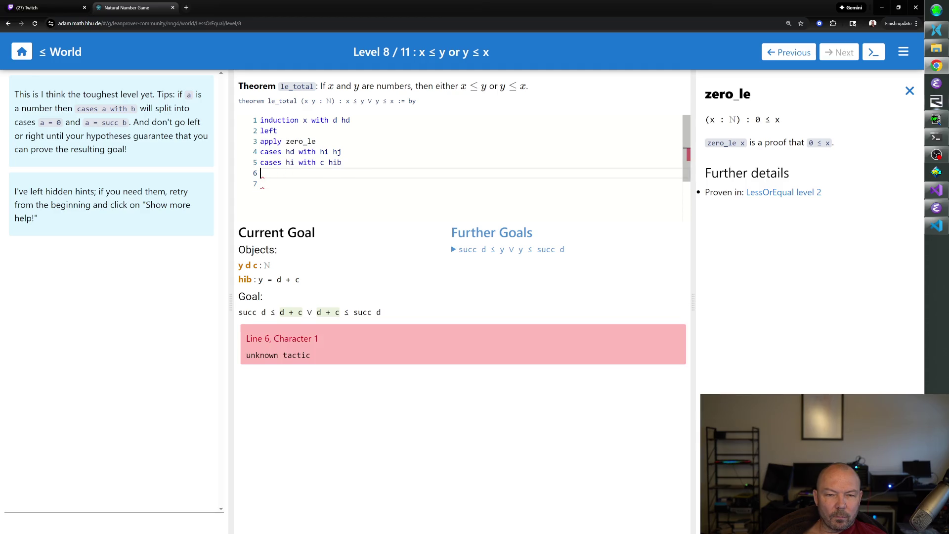
pyautogui.write('cases c')
pyautogui.press('Return')
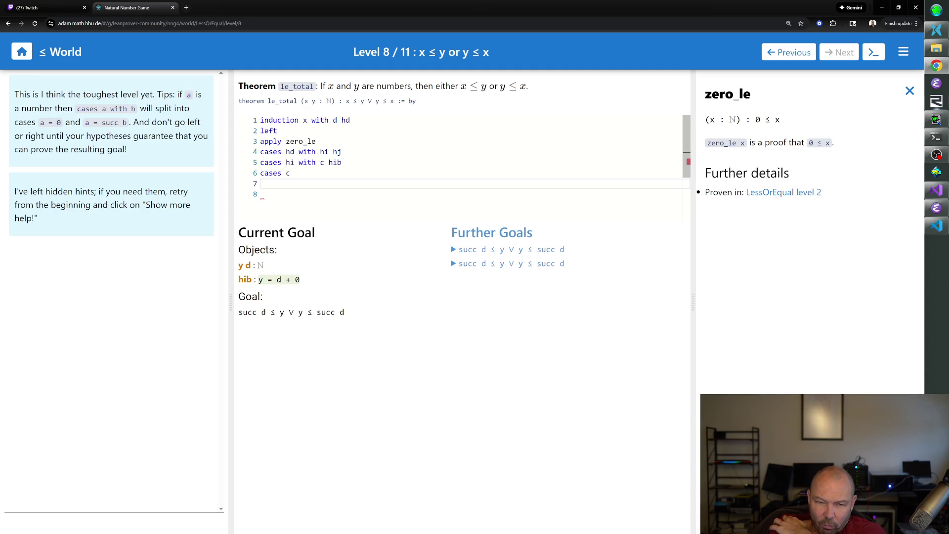
# Step: Add 'simp at hib', reducing hib to y = d in the zero case
pyautogui.write('simp')
pyautogui.press('Return')
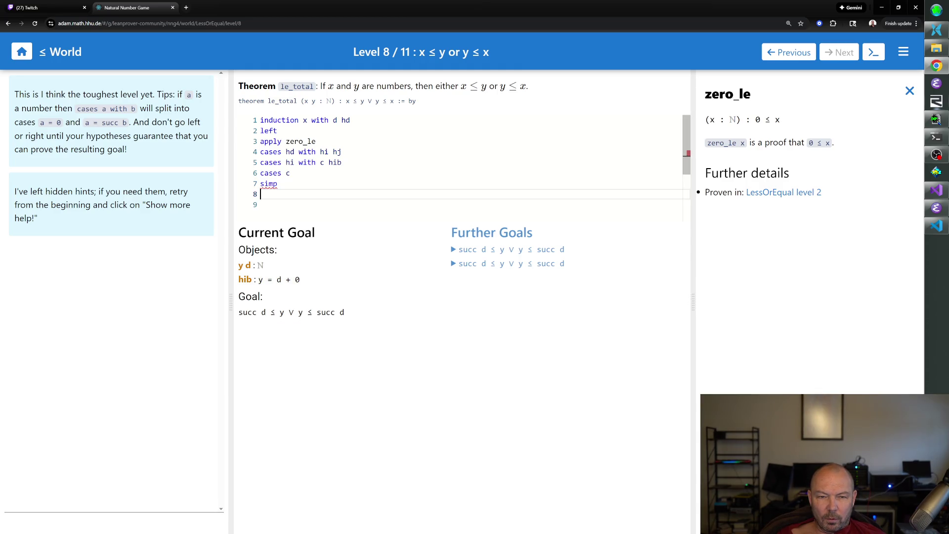
pyautogui.press('BackSpace')
pyautogui.write('at hib')
pyautogui.press('Return')
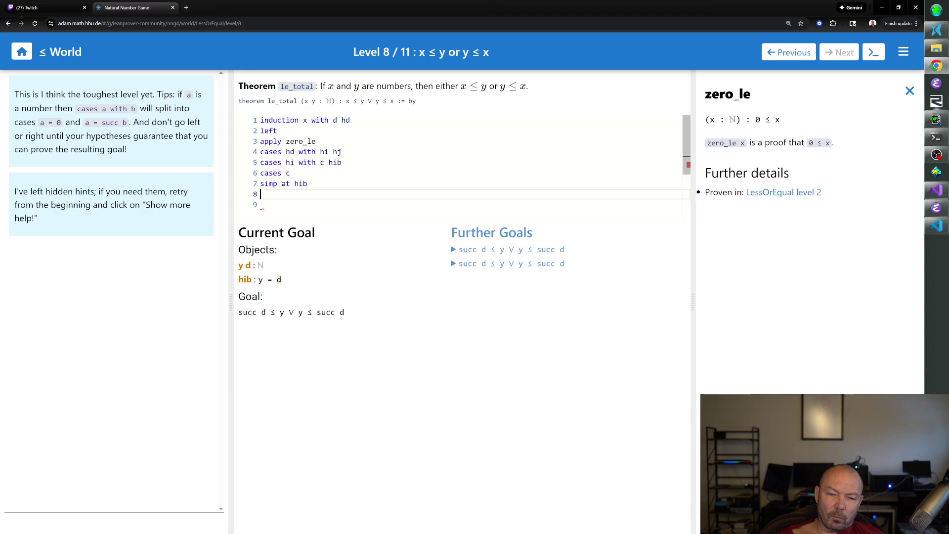
# Step: Choose the right disjunct on line 8 after a failed left / apply hib attempt
pyautogui.write('left')
pyautogui.press('Return')
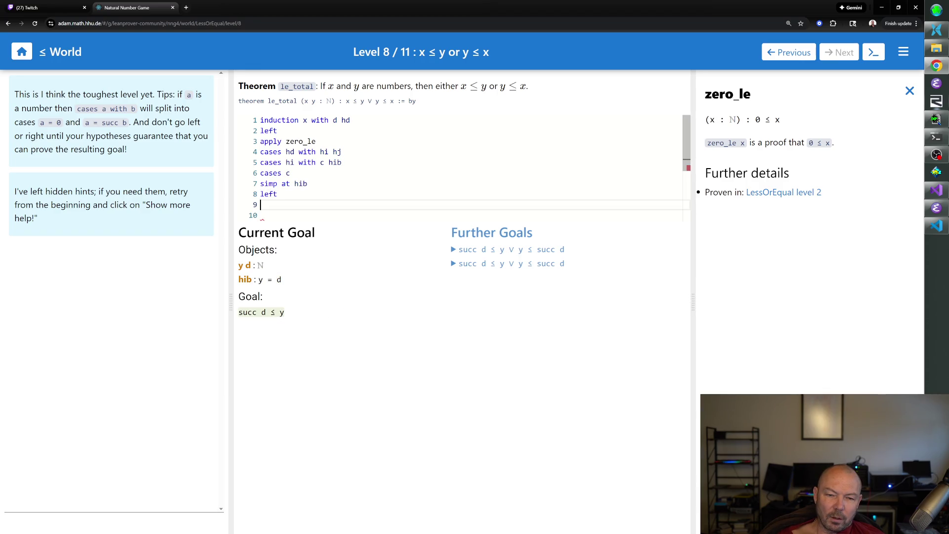
pyautogui.write('apply hib')
pyautogui.press('Return')
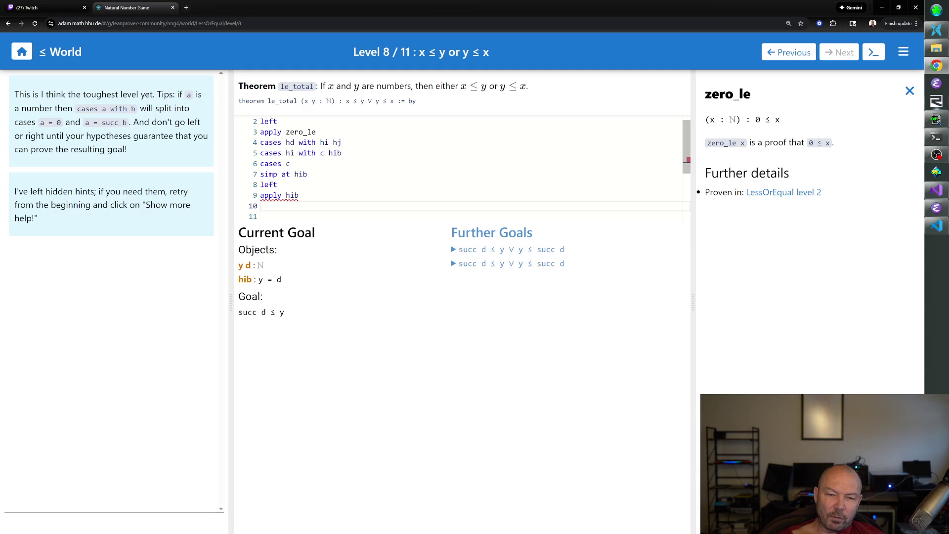
pyautogui.press('BackSpace')
pyautogui.press('BackSpace')
pyautogui.press('BackSpace')
pyautogui.press('BackSpace')
pyautogui.press('BackSpace')
pyautogui.press('BackSpace')
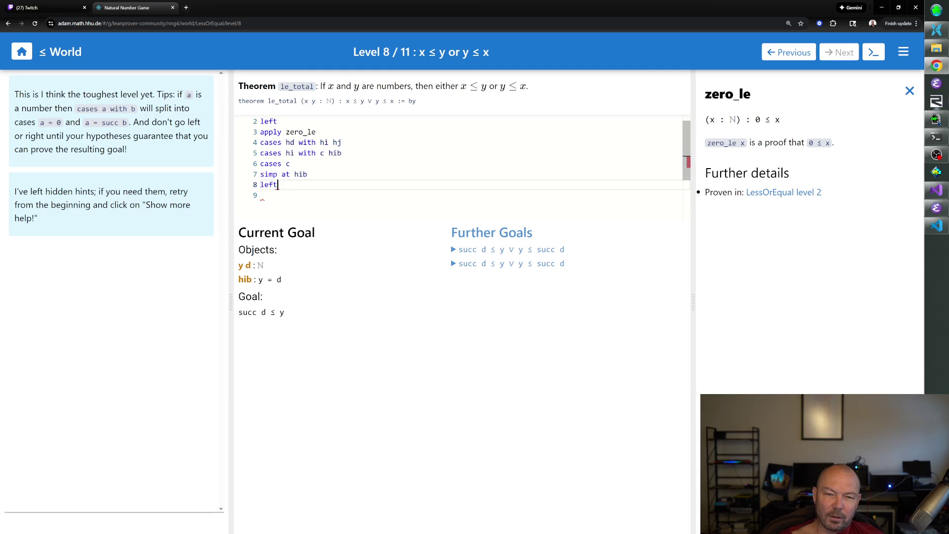
pyautogui.write('right')
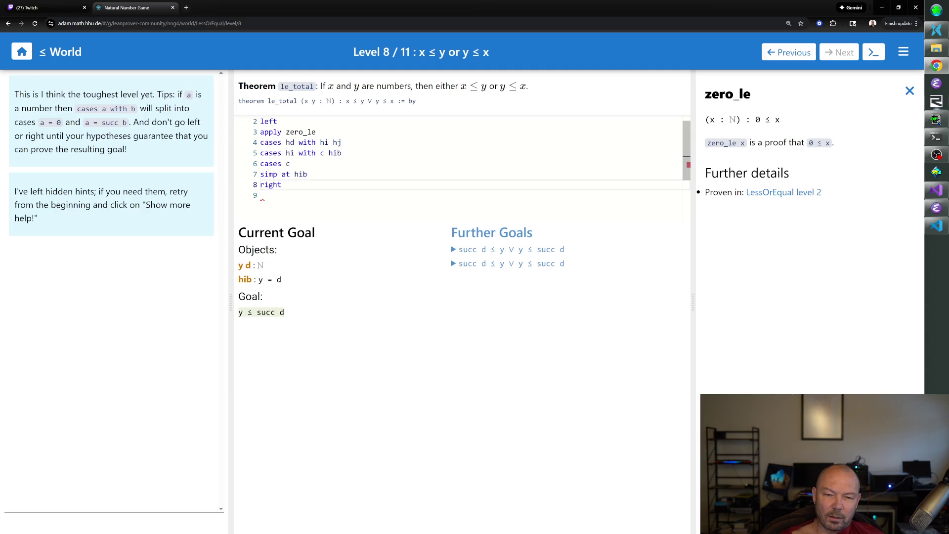
pyautogui.press('Return')
# Step: Rewrite with 'rw [hib]' on line 9, turning the goal into d ≤ succ d
pyautogui.write('ap')
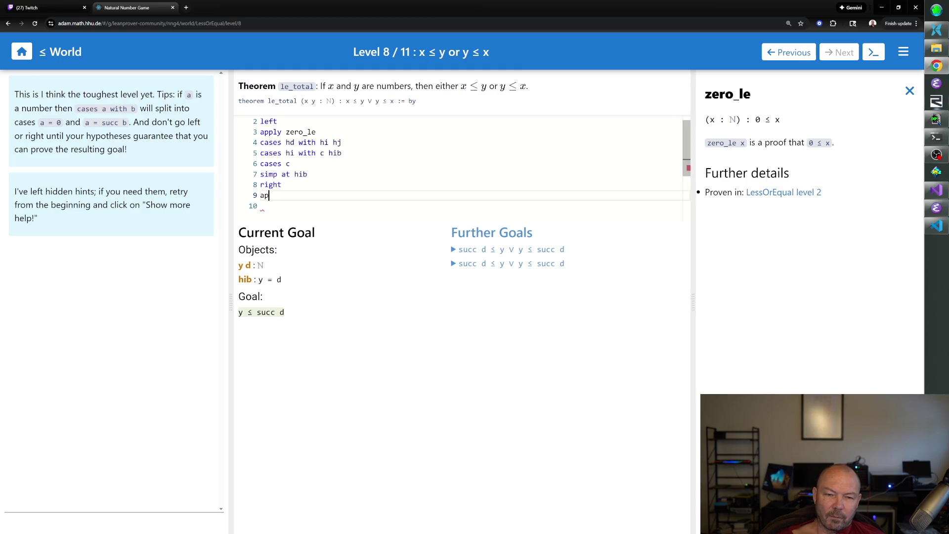
pyautogui.write('ply hib')
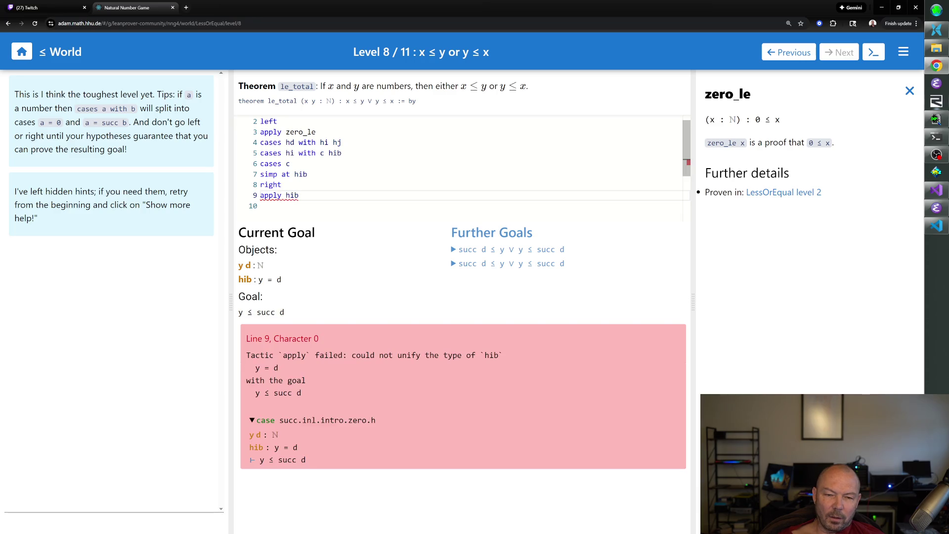
pyautogui.press('BackSpace')
pyautogui.press('BackSpace')
pyautogui.press('BackSpace')
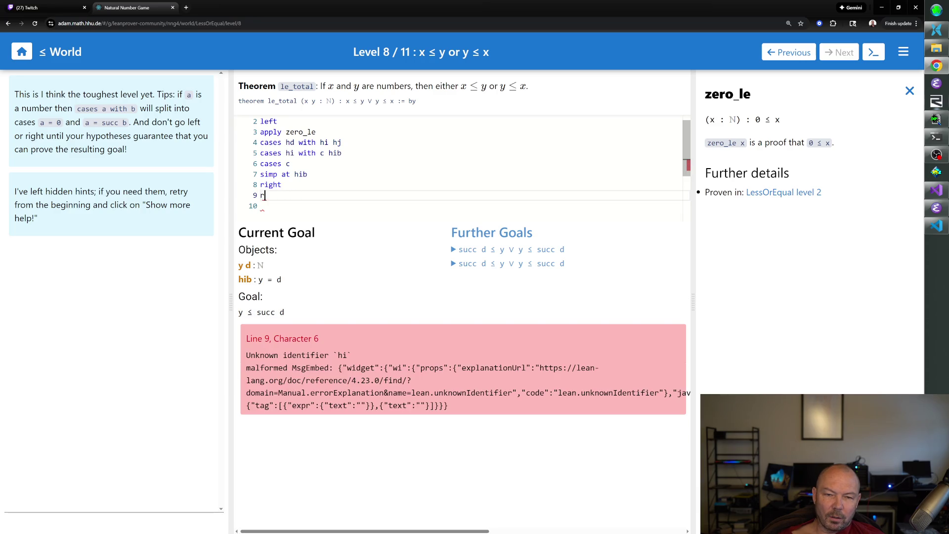
pyautogui.write('rw [hib]')
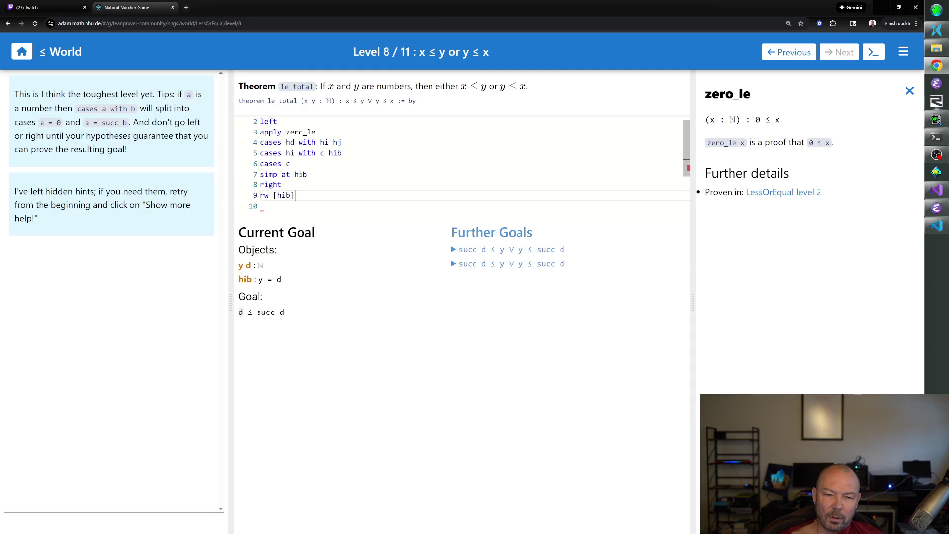
pyautogui.press('Return')
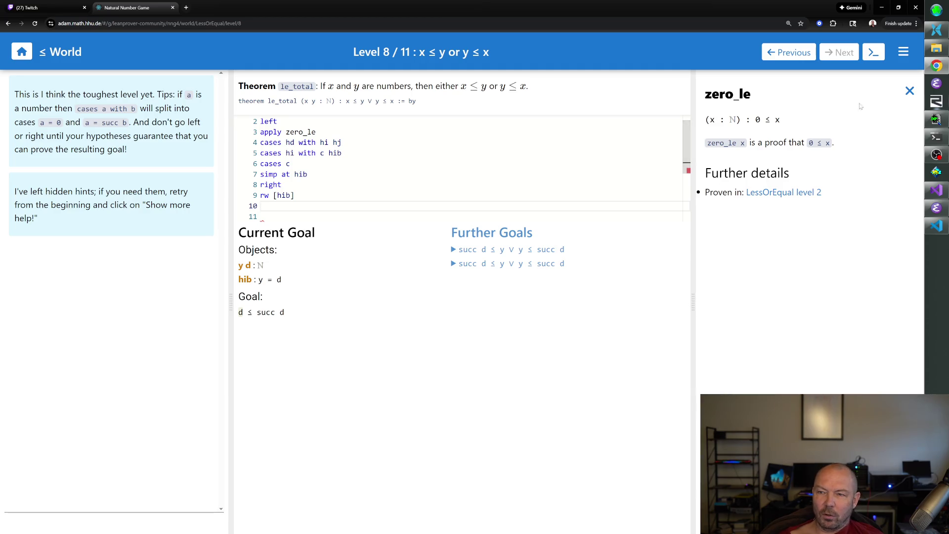
pyautogui.click(910, 92)
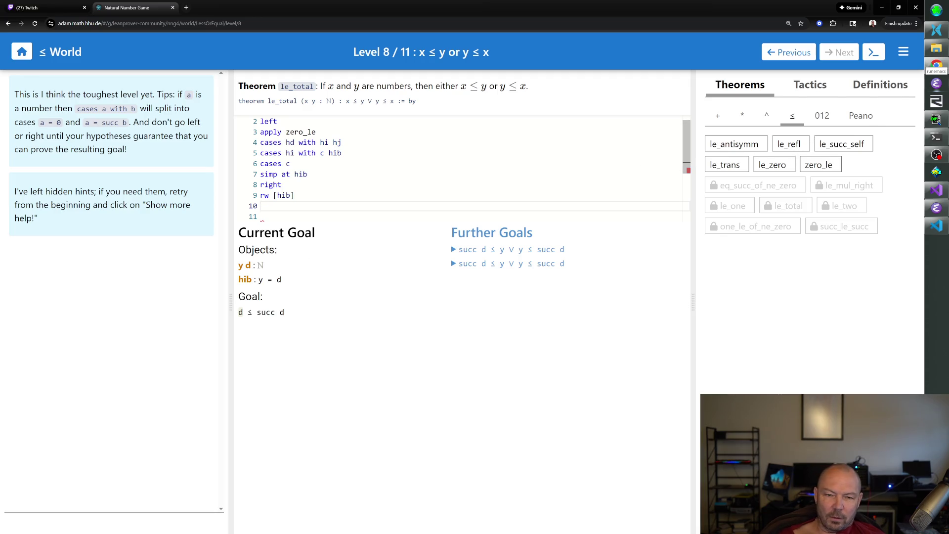
# Step: Close d ≤ succ d with 'apply le_succ_self' on line 10 after decide and simp fail
pyautogui.write('decide')
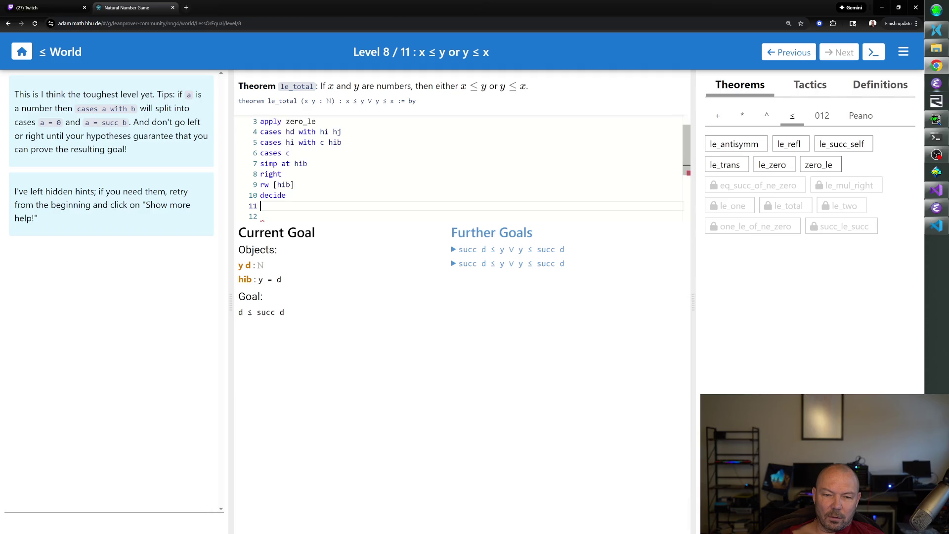
pyautogui.press('BackSpace')
pyautogui.press('BackSpace')
pyautogui.press('BackSpace')
pyautogui.write('simp')
pyautogui.press('BackSpace')
pyautogui.press('BackSpace')
pyautogui.press('BackSpace')
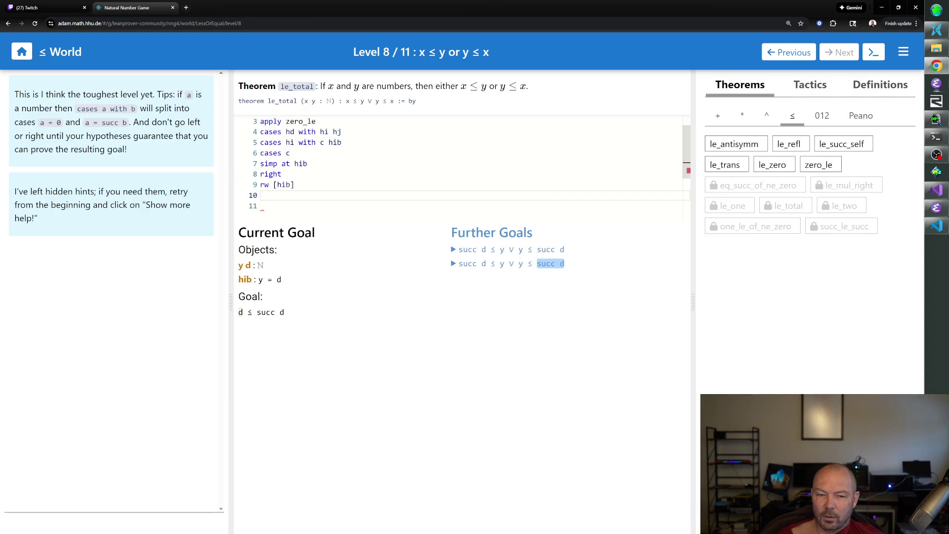
pyautogui.click(844, 144)
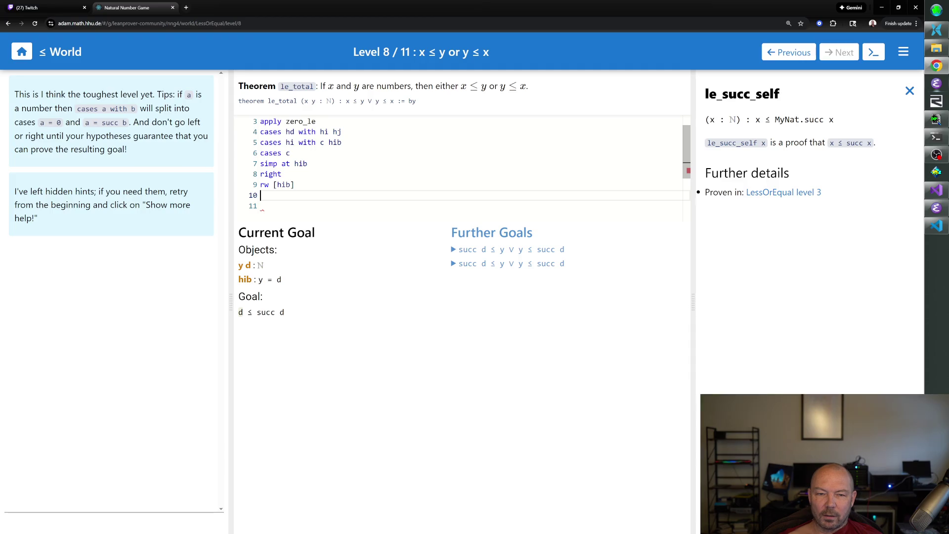
pyautogui.write('apply ')
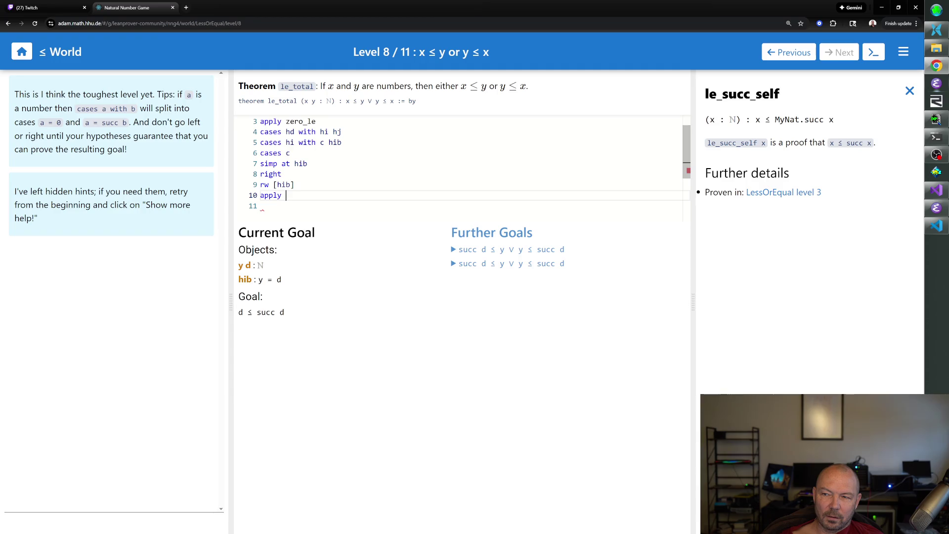
pyautogui.write('le_succ_self')
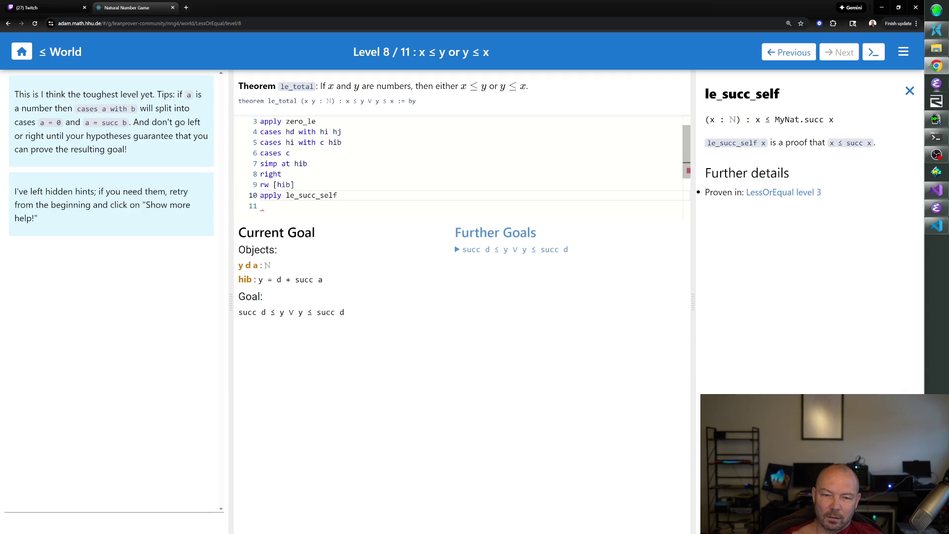
pyautogui.press('Return')
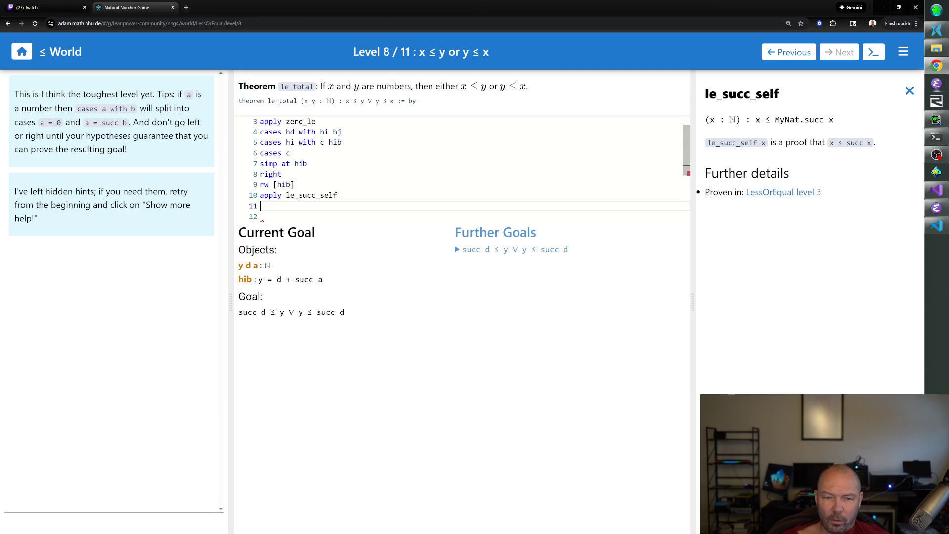
# Step: Pick the left disjunct and rewrite with 'rw [hib]' after apply hib fails
pyautogui.write('left')
pyautogui.press('Return')
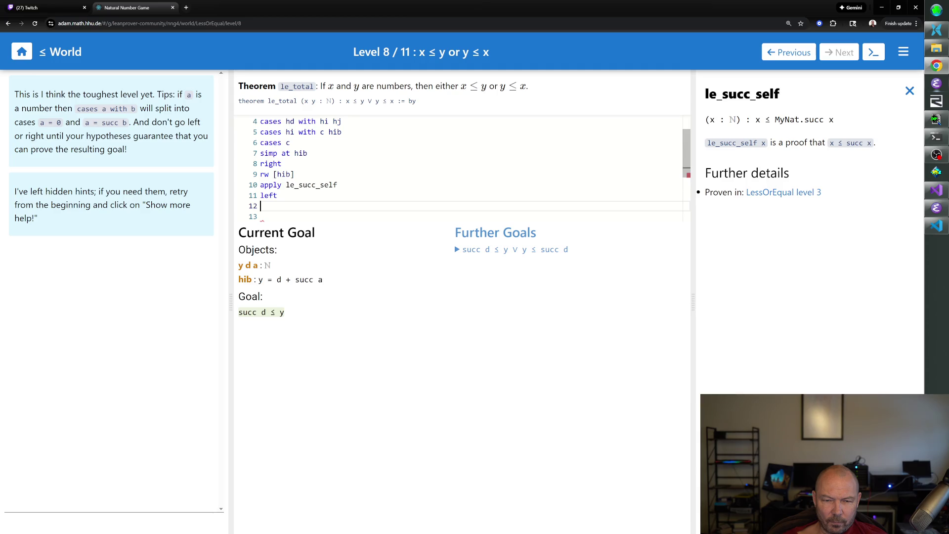
pyautogui.write('apply hib')
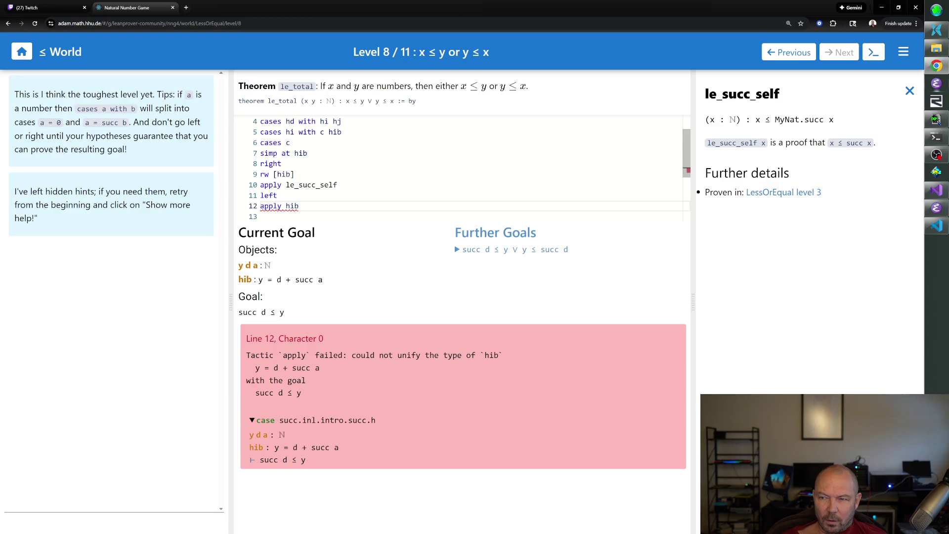
pyautogui.press('BackSpace')
pyautogui.press('BackSpace')
pyautogui.press('BackSpace')
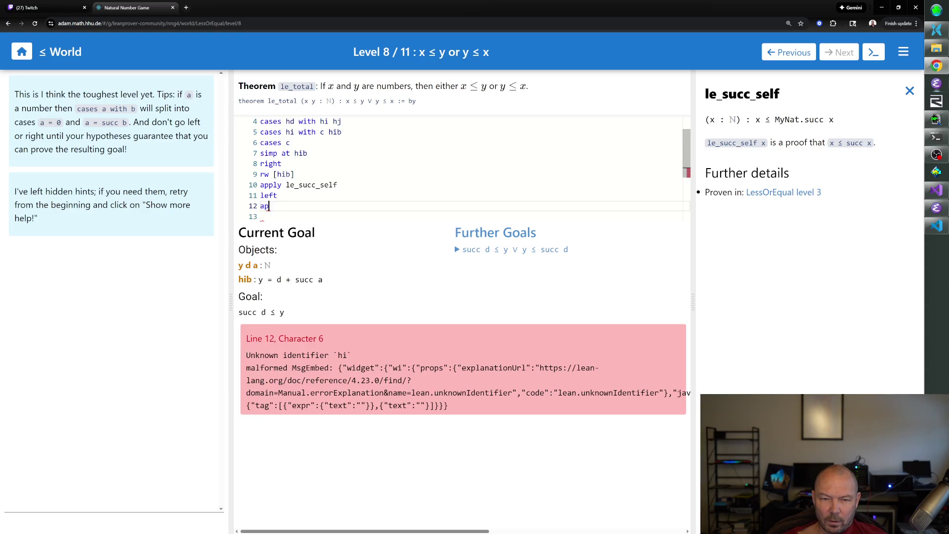
pyautogui.write('rw [hib]')
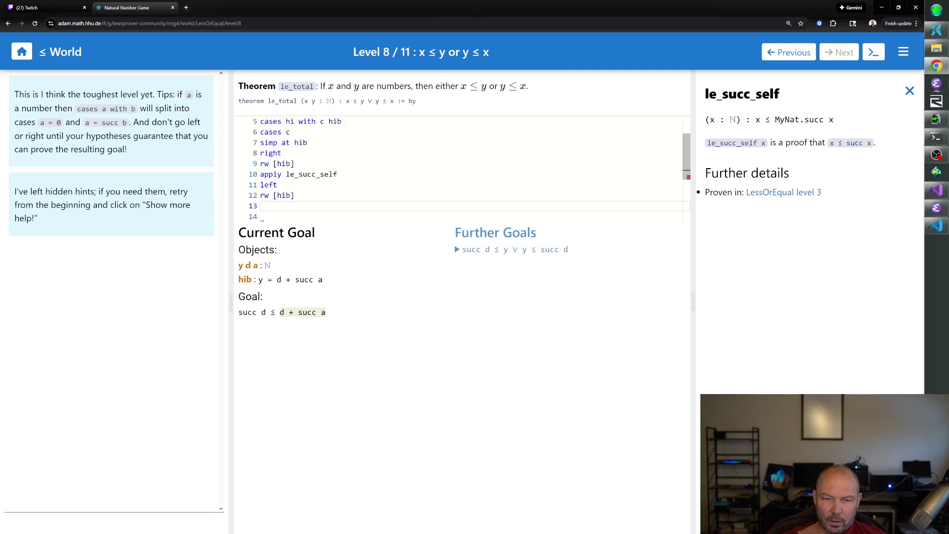
# Step: Add 'rw [add_succ]', making the goal succ d ≤ succ (d + a)
pyautogui.write('sim')
pyautogui.press('BackSpace')
pyautogui.press('BackSpace')
pyautogui.press('BackSpace')
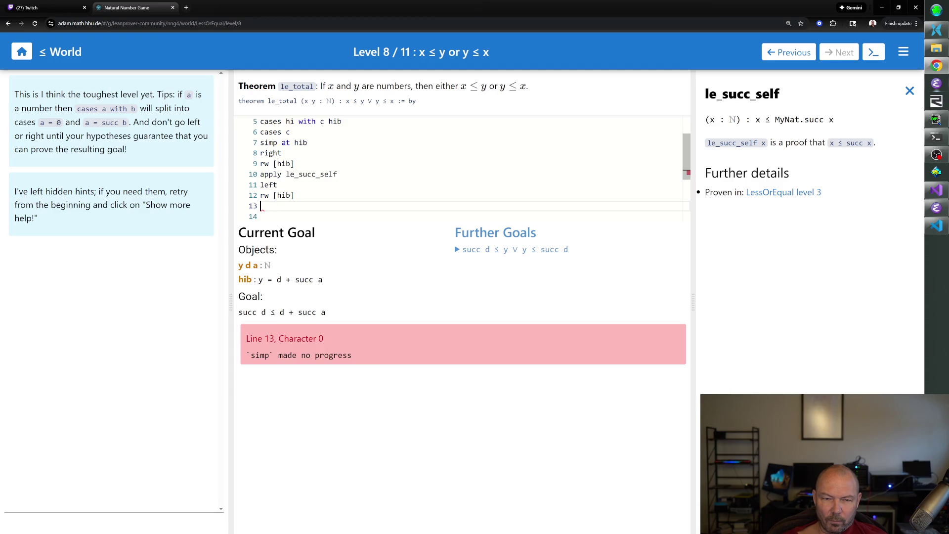
pyautogui.write('rw [add_succ')
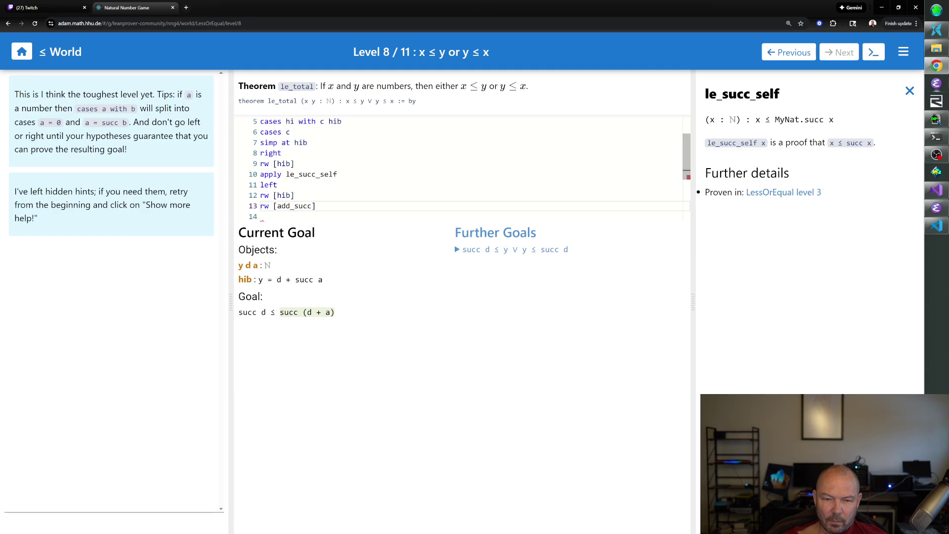
pyautogui.press('Return')
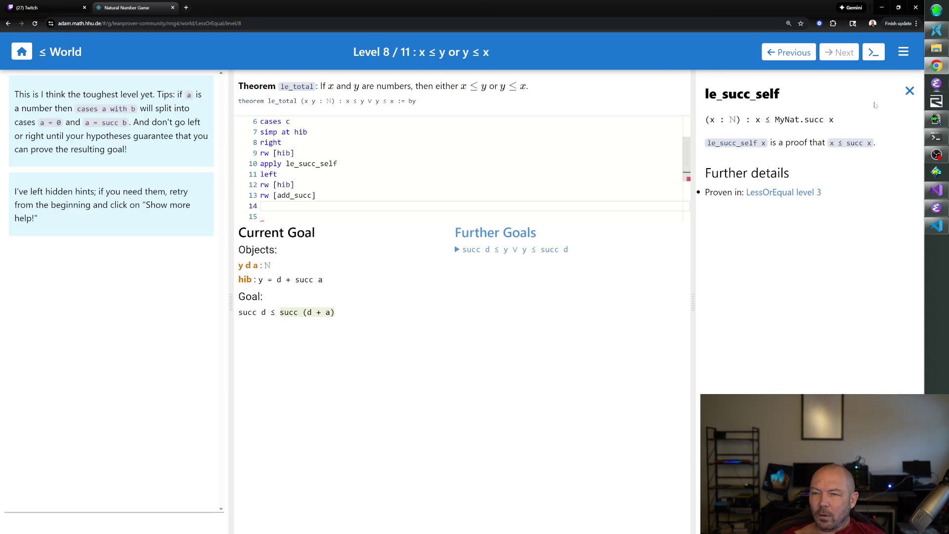
# Step: Browse the + and Peano theorem lists and read the succ_inj statement
pyautogui.click(910, 93)
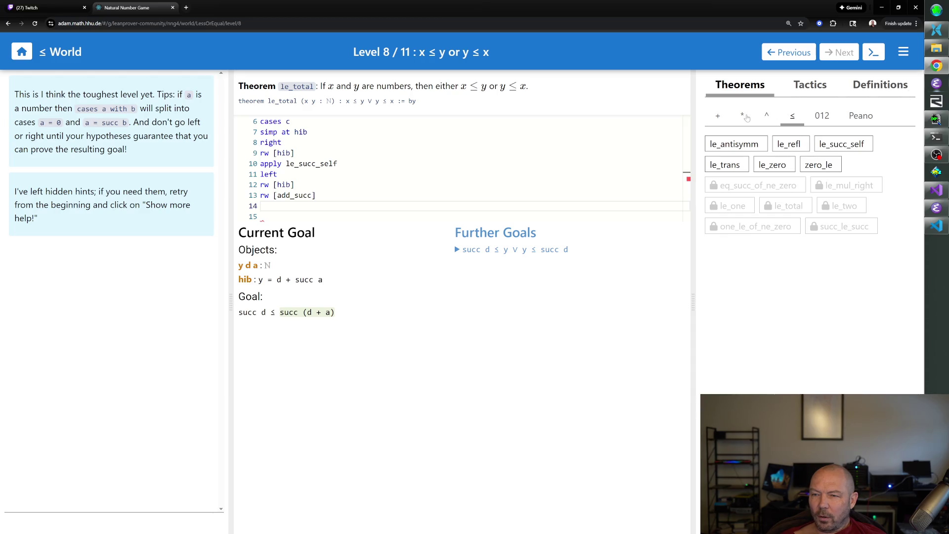
pyautogui.click(719, 117)
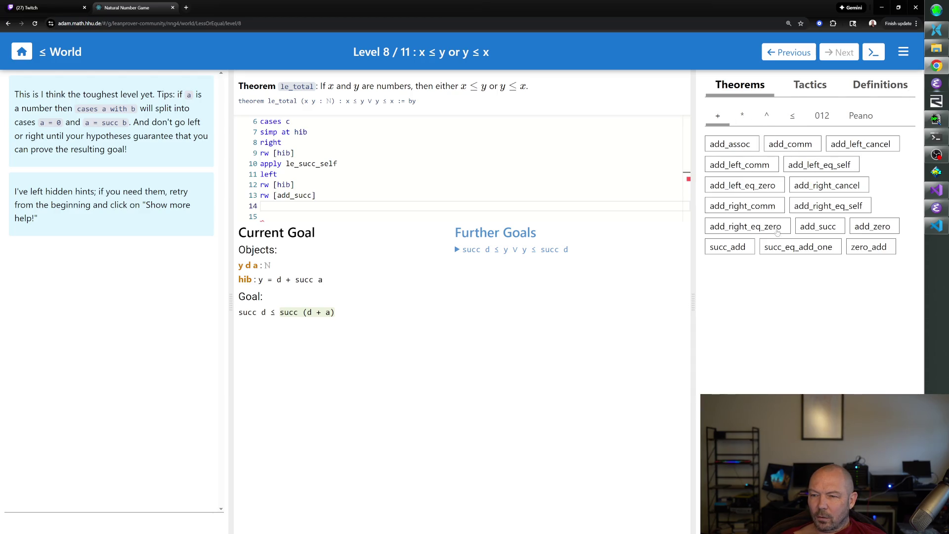
pyautogui.click(847, 120)
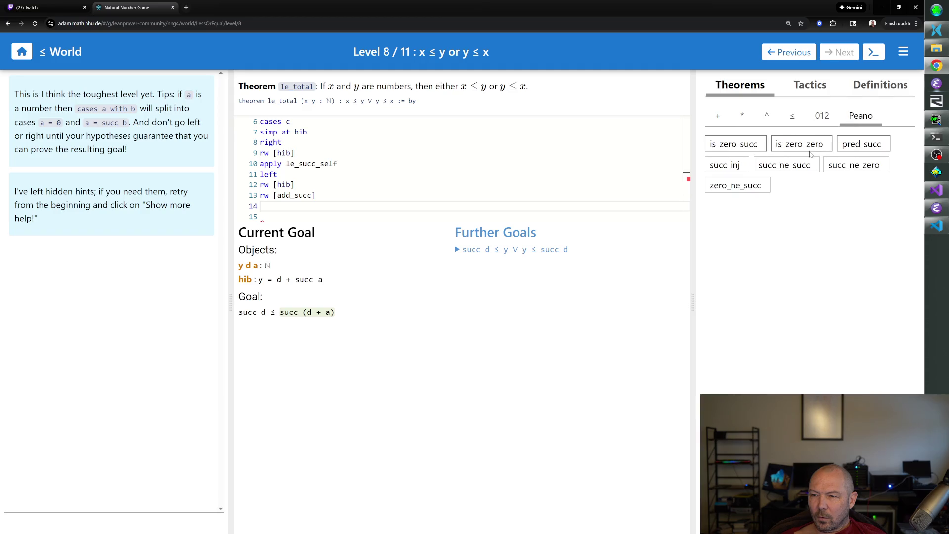
pyautogui.click(725, 167)
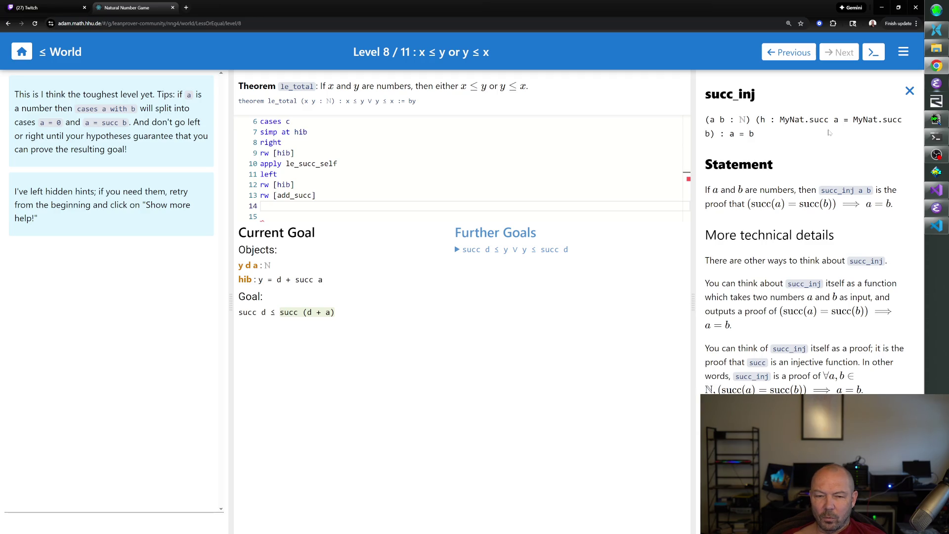
pyautogui.click(909, 92)
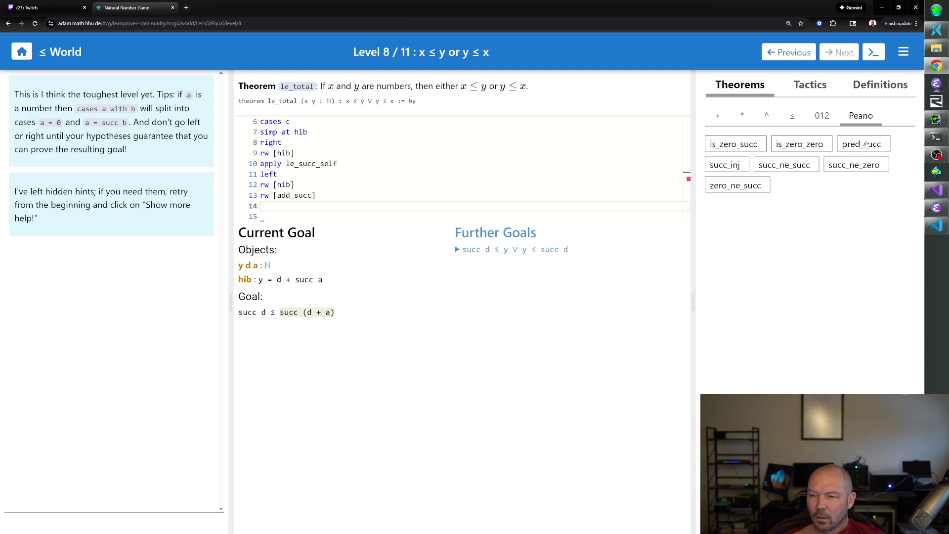
# Step: Read le_succ_self, le_trans and le_antisymm in the ≤ theorem list
pyautogui.click(793, 118)
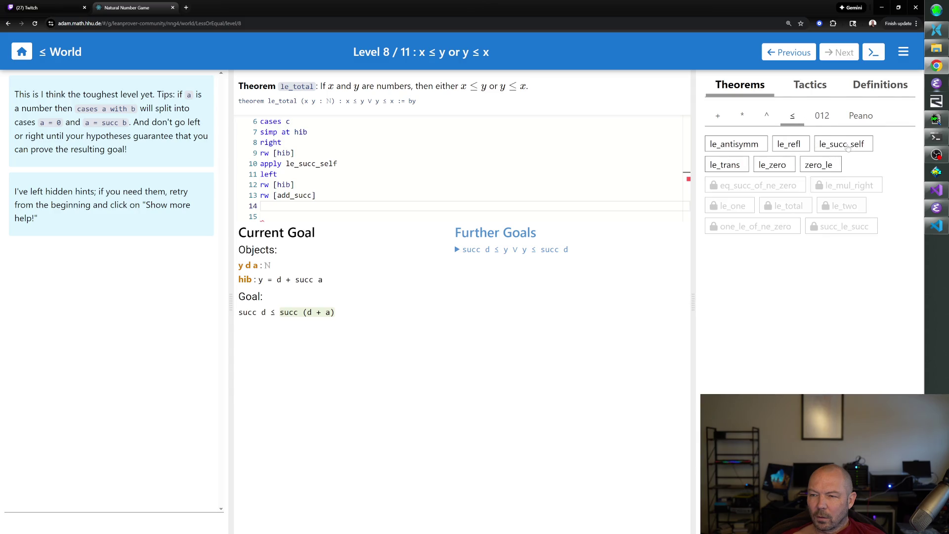
pyautogui.click(846, 146)
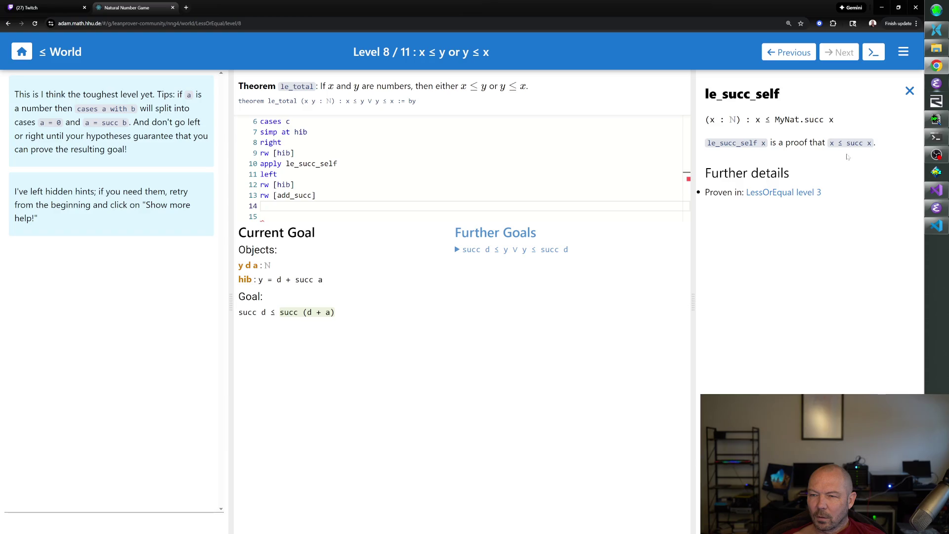
pyautogui.click(910, 92)
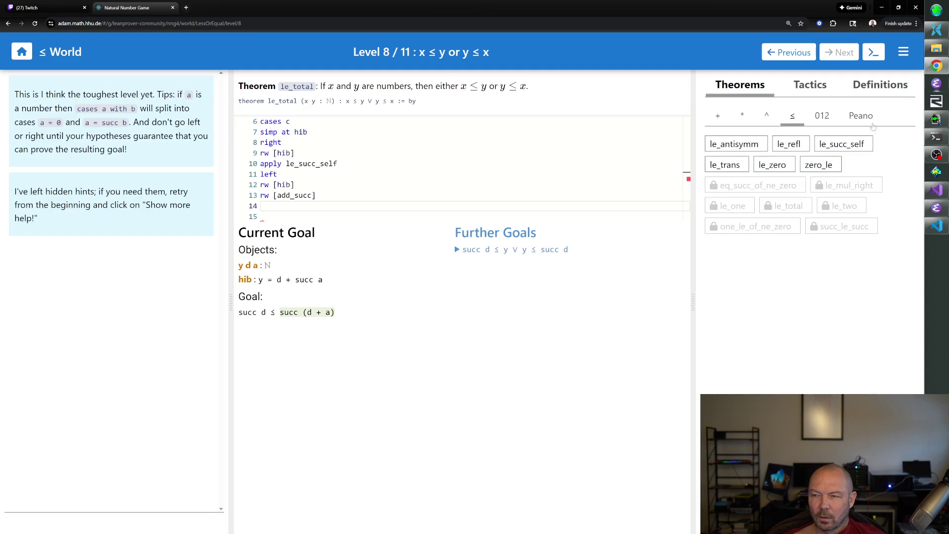
pyautogui.click(741, 163)
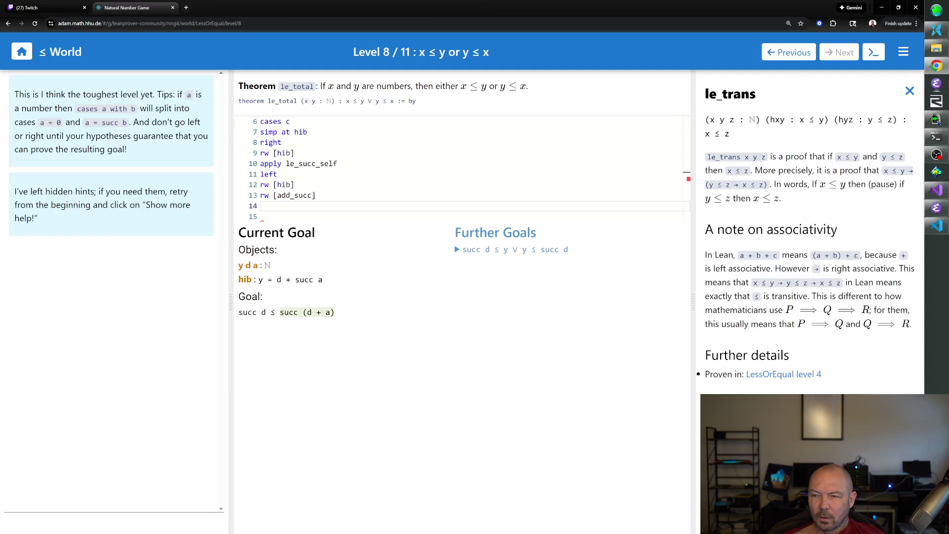
pyautogui.click(910, 92)
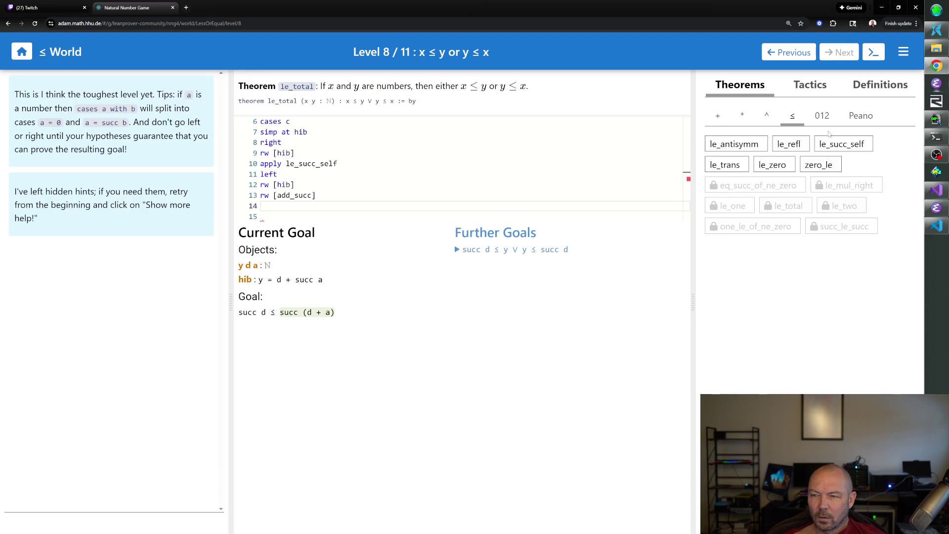
pyautogui.click(755, 143)
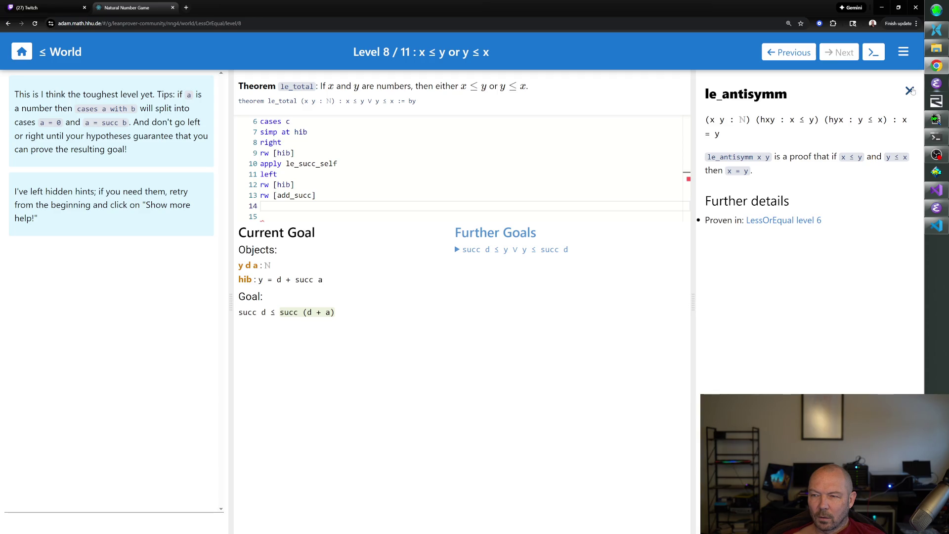
pyautogui.click(911, 91)
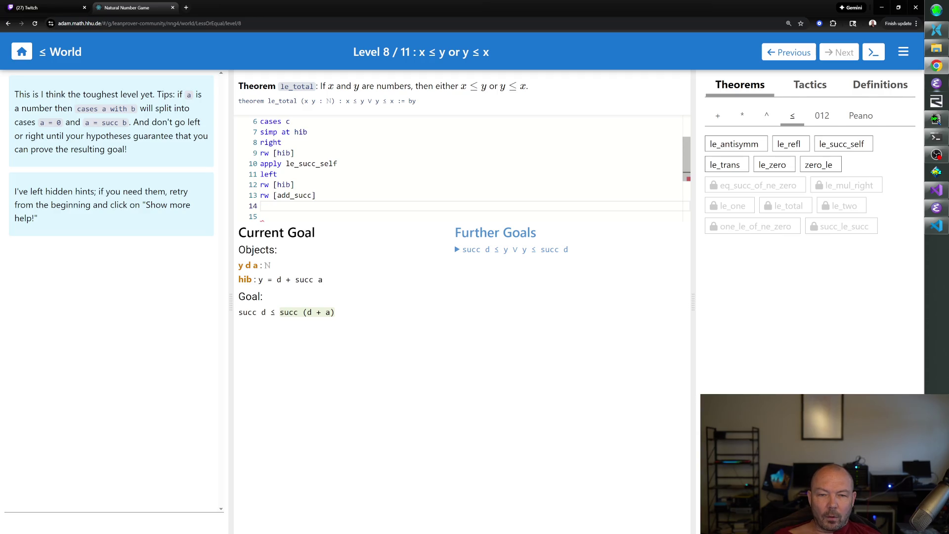
# Step: Replace a failed 'use k' with 'rw [succ_eq_add_one]' on line 14
pyautogui.write('use k')
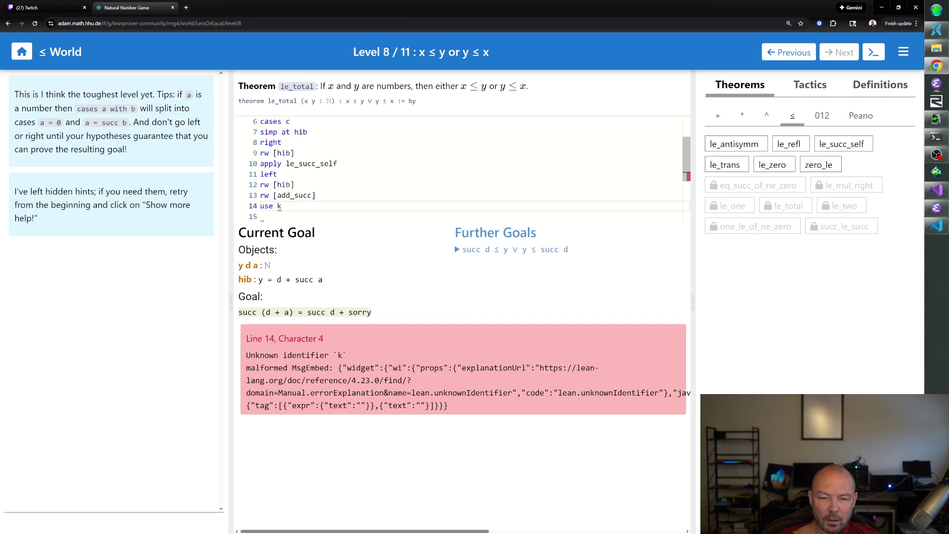
pyautogui.press('BackSpace')
pyautogui.press('BackSpace')
pyautogui.press('BackSpace')
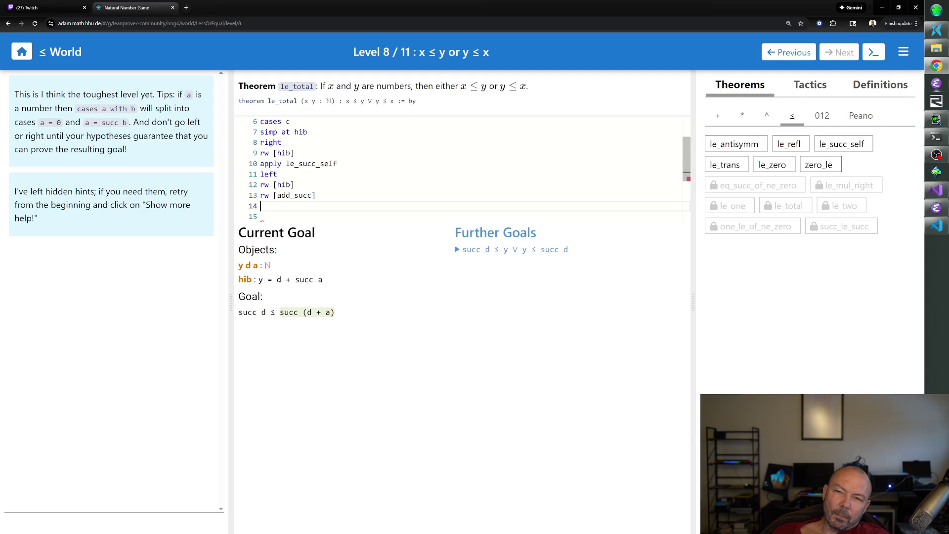
pyautogui.write('rw [s]')
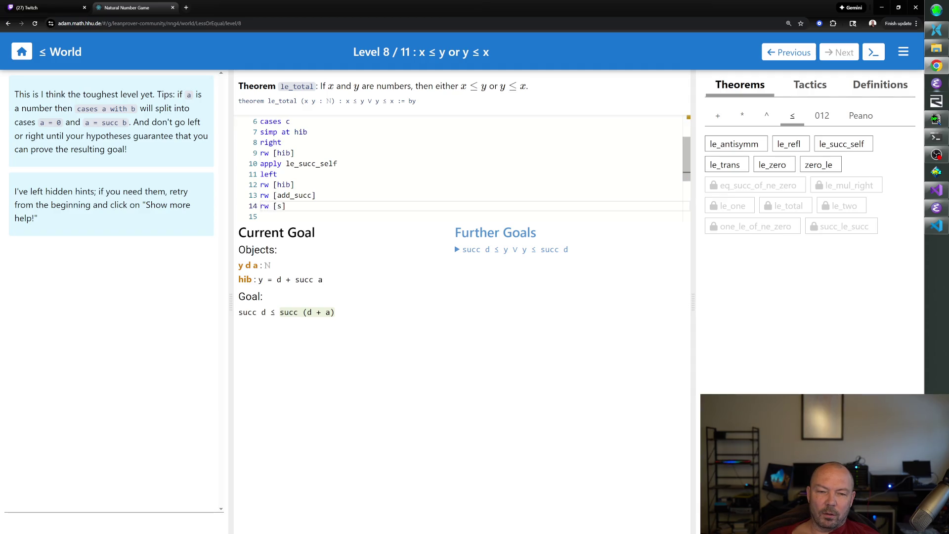
pyautogui.write('ucc_eq_add_one')
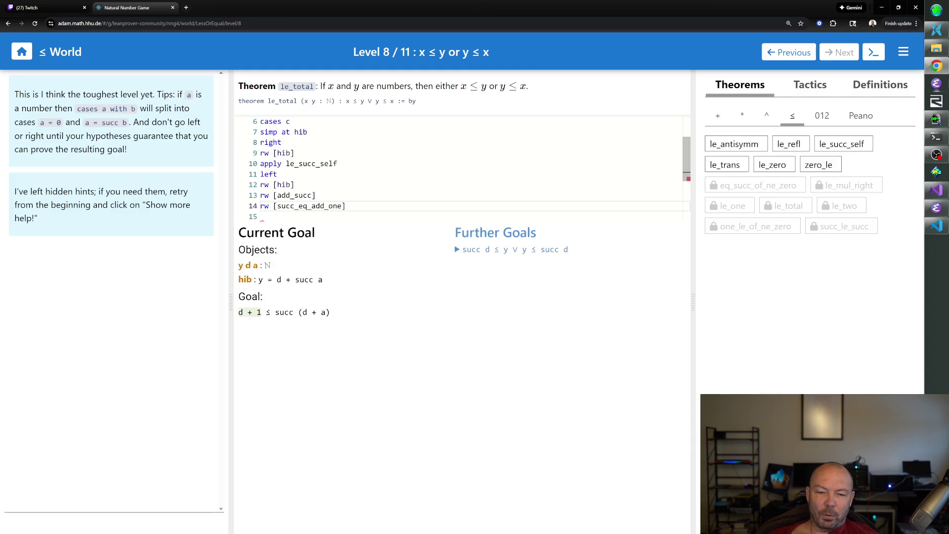
# Step: Duplicate the rw [succ_eq_add_one] line, giving the goal d + 1 ≤ d + a + 1
pyautogui.hotkey('shift', 'Home')
pyautogui.hotkey('ctrl', 'c')
pyautogui.press('Down')
pyautogui.hotkey('ctrl', 'v')
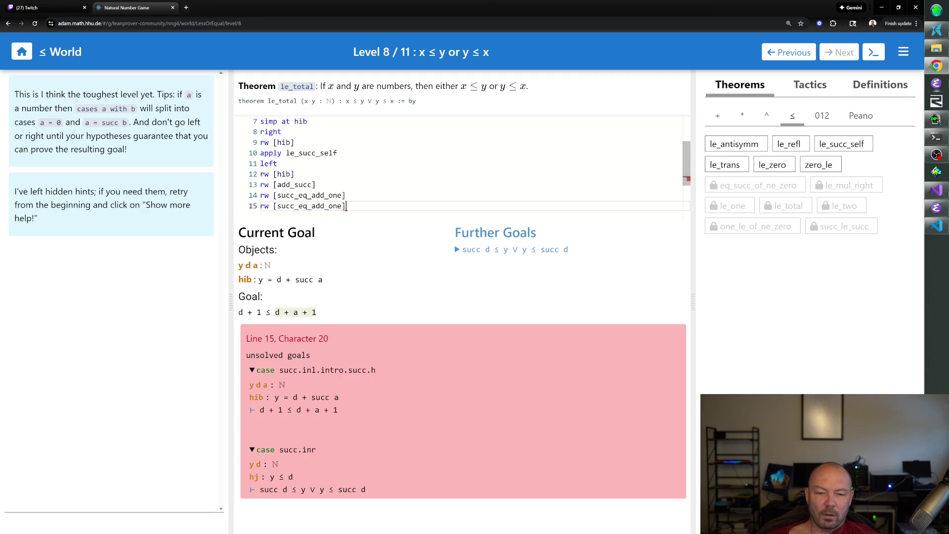
pyautogui.write('\\')
pyautogui.press('BackSpace')
pyautogui.press('Return')
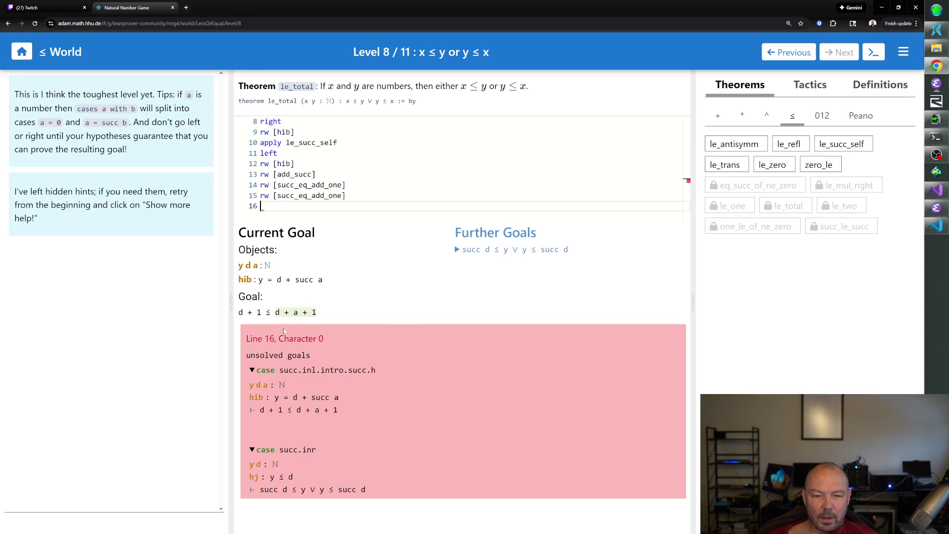
pyautogui.moveTo(296, 314)
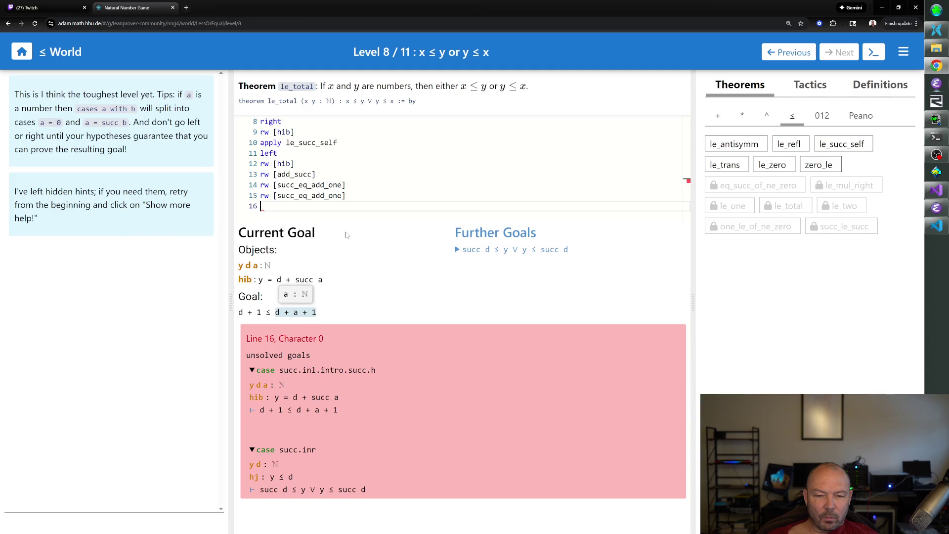
# Step: Apply 'nth_rewrite 3 [add_comm]' after testing occurrence 2, giving d + 1 ≤ a + d + 1
pyautogui.write('rw [a')
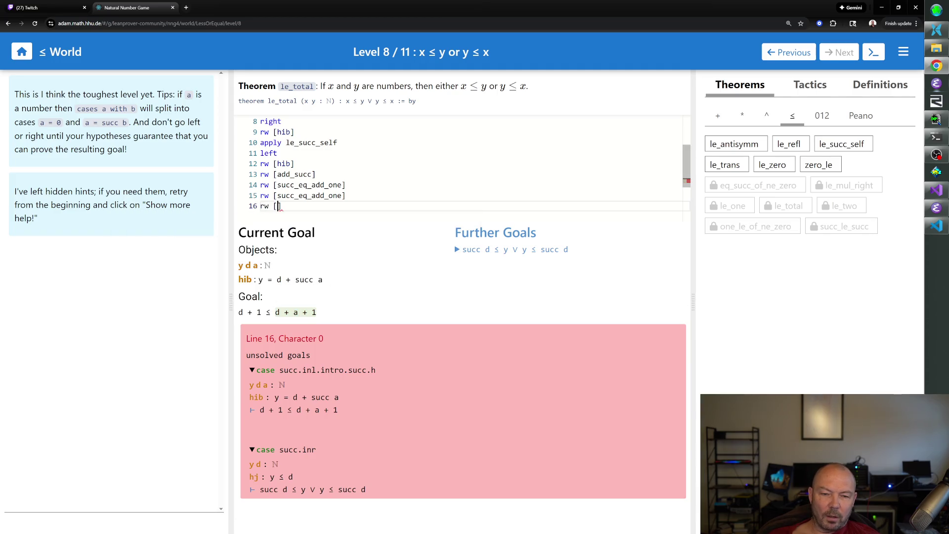
pyautogui.write('dd_comm')
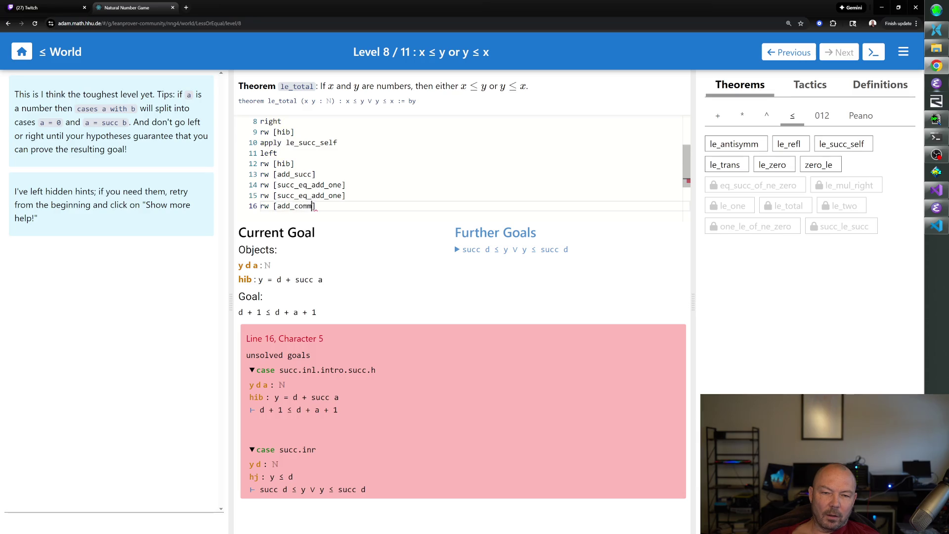
pyautogui.doubleClick(258, 210)
pyautogui.write('nth_rewrite 3')
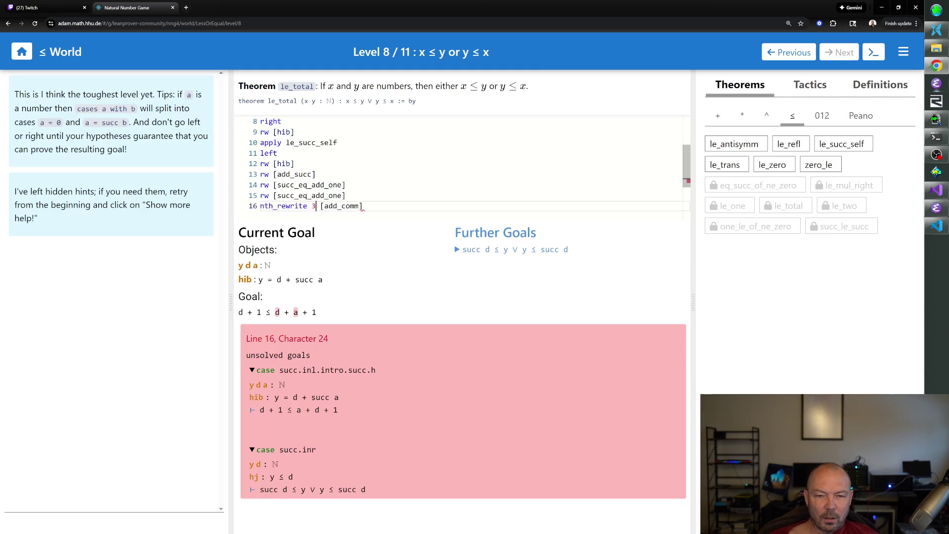
pyautogui.press('BackSpace')
pyautogui.write('2')
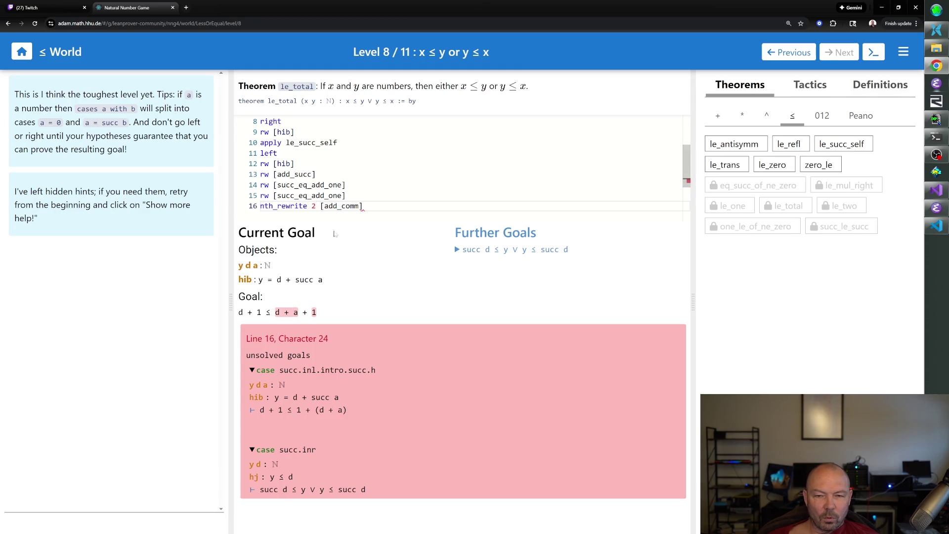
pyautogui.click(363, 206)
pyautogui.click(317, 206)
pyautogui.press('BackSpace')
pyautogui.write('3')
pyautogui.click(363, 206)
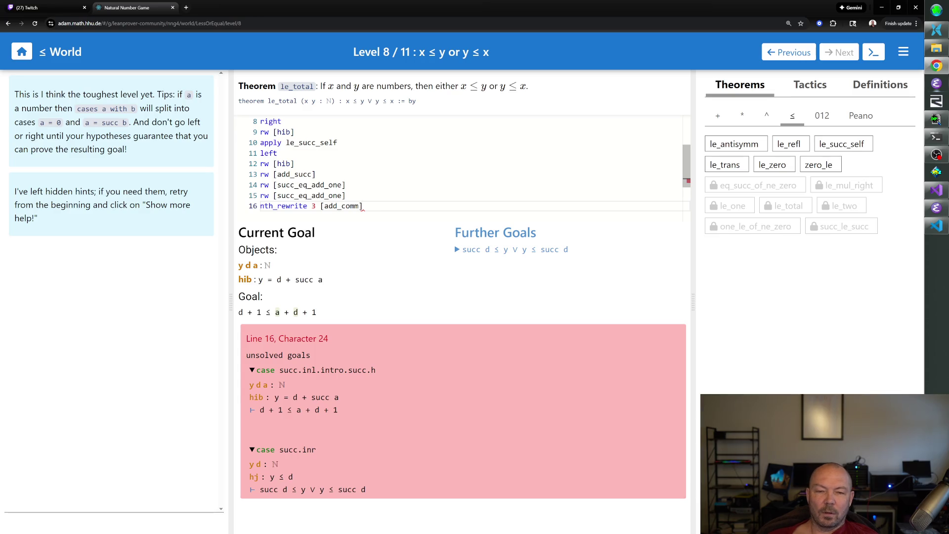
pyautogui.press('Return')
# Step: Enter 'use 37' on line 17 after discarding simp, use 1 and cases attempts
pyautogui.write('simp')
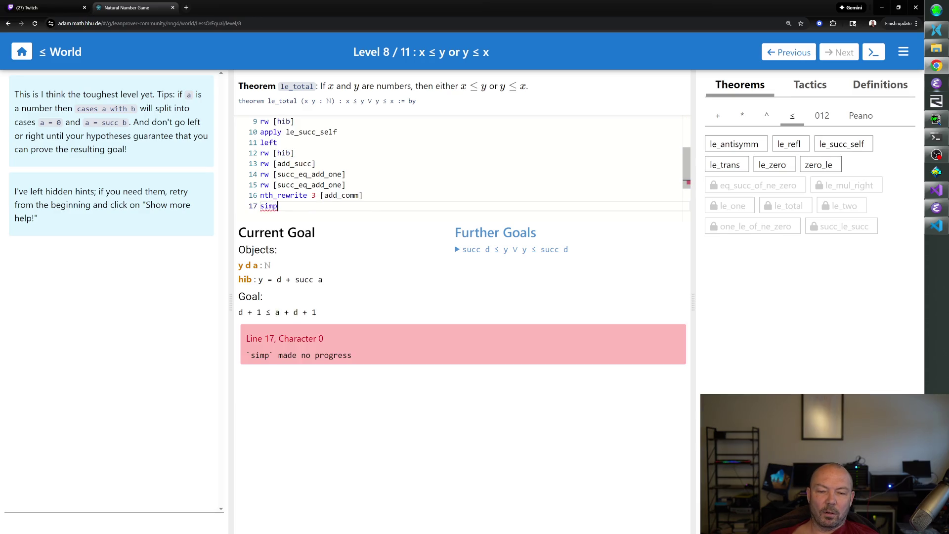
pyautogui.press('BackSpace')
pyautogui.press('BackSpace')
pyautogui.press('BackSpace')
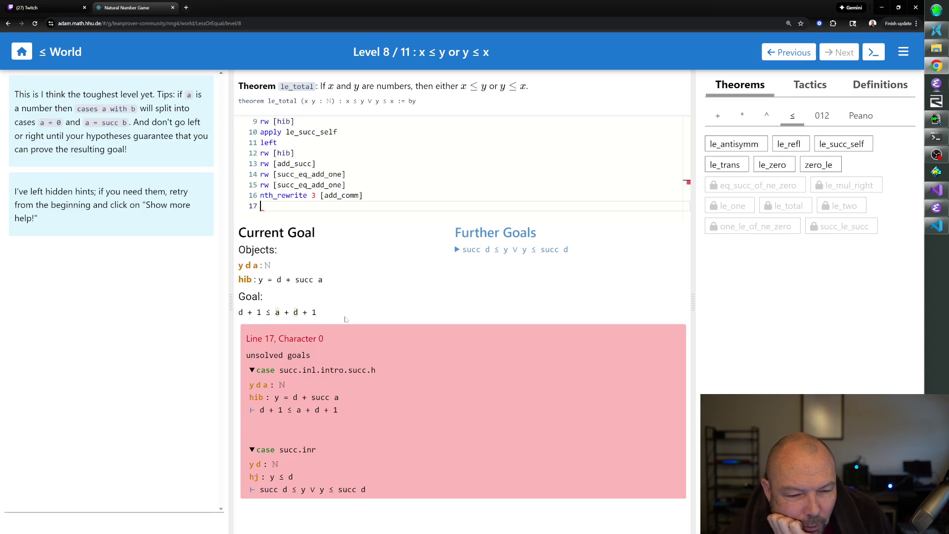
pyautogui.write('use 1')
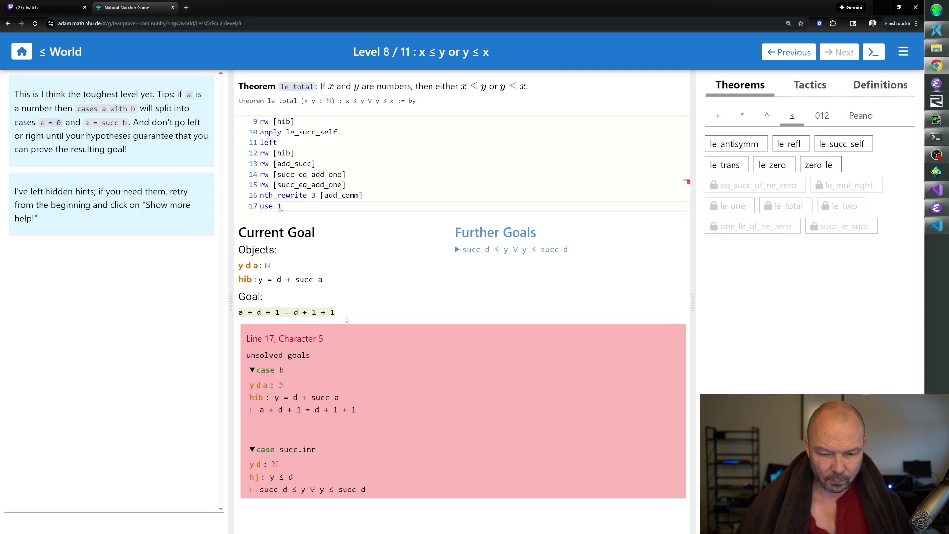
pyautogui.press('BackSpace')
pyautogui.press('BackSpace')
pyautogui.press('BackSpace')
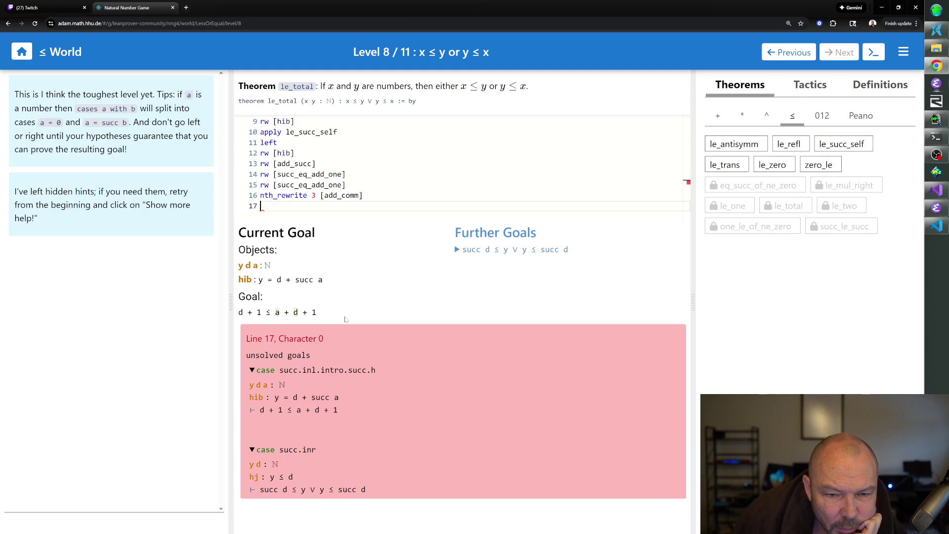
pyautogui.write('cases')
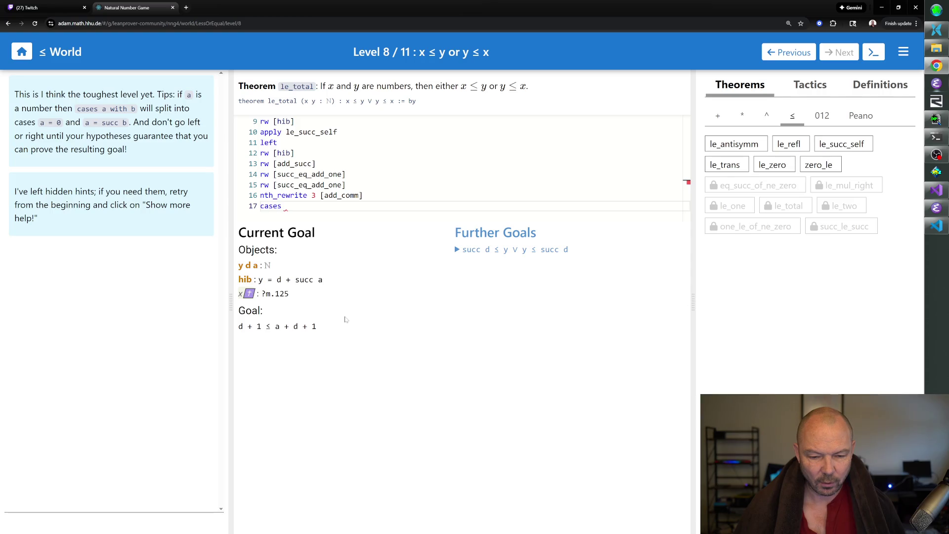
pyautogui.press('BackSpace')
pyautogui.press('BackSpace')
pyautogui.press('BackSpace')
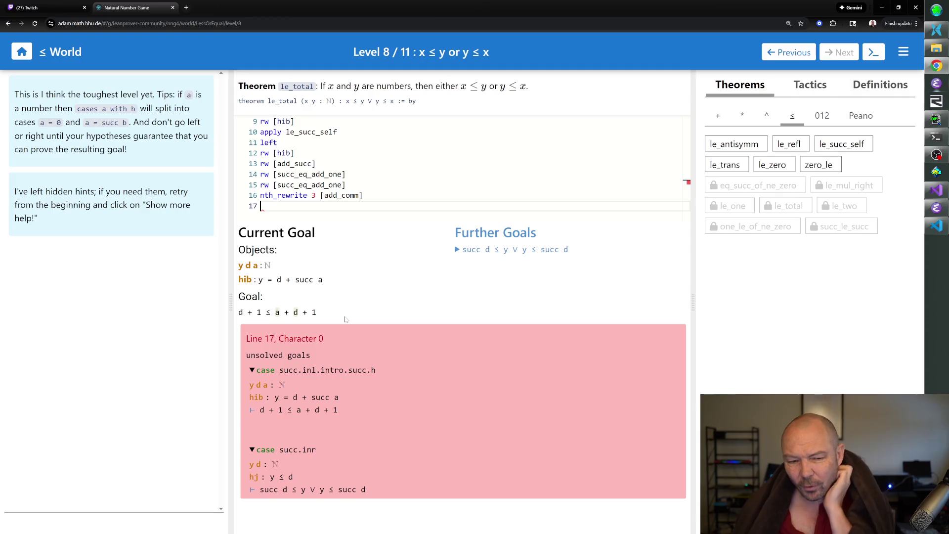
pyautogui.moveTo(269, 312)
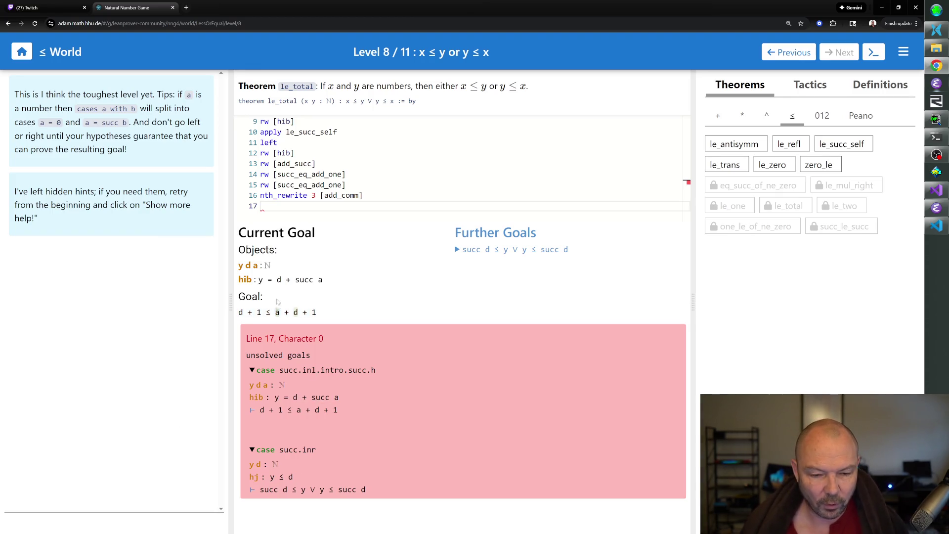
pyautogui.write('use 37')
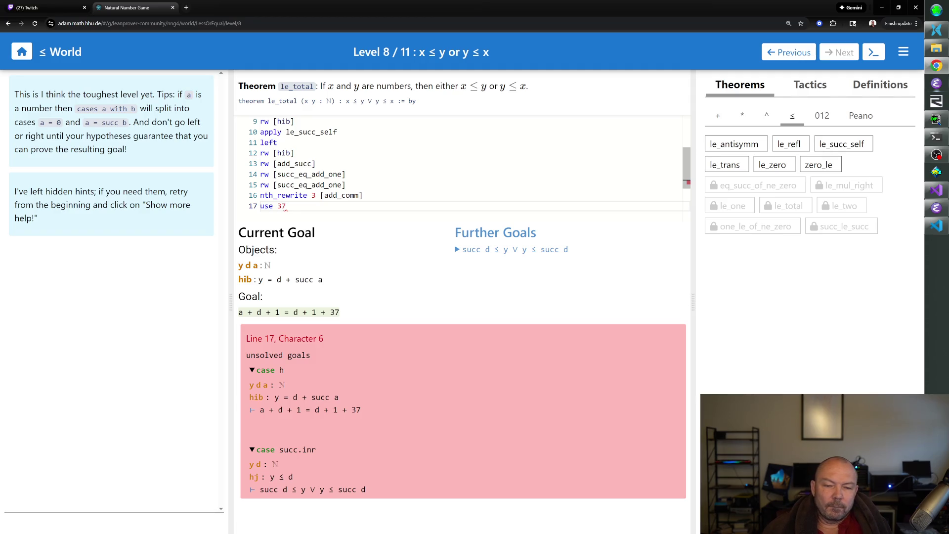
# Step: Replace 'use 37' on line 17 with 'use a', then try simp on line 18
pyautogui.press('BackSpace')
pyautogui.press('BackSpace')
pyautogui.press('BackSpace')
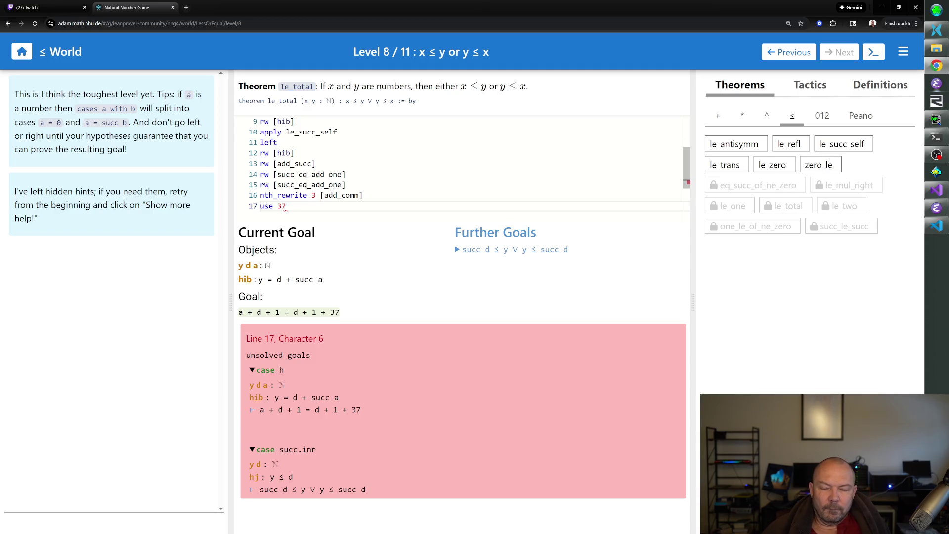
pyautogui.press('BackSpace')
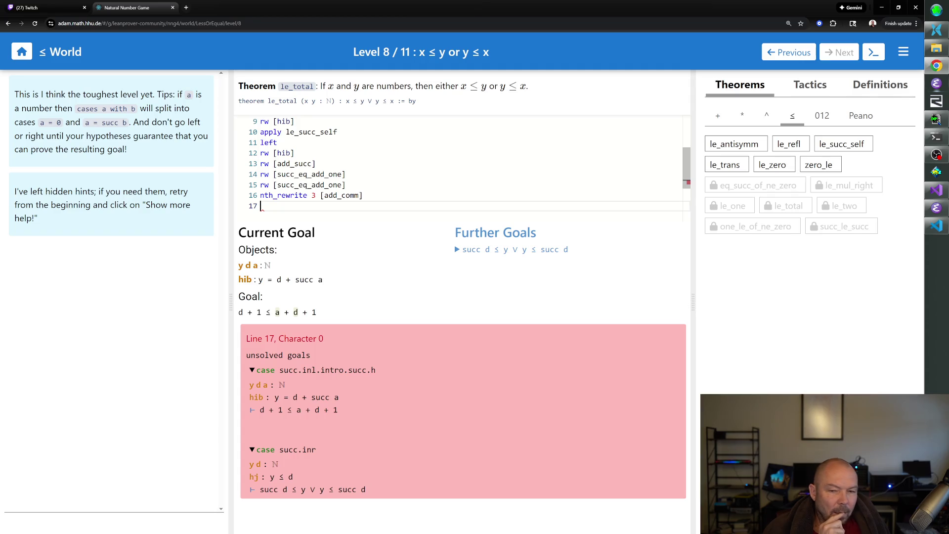
pyautogui.write('use 37')
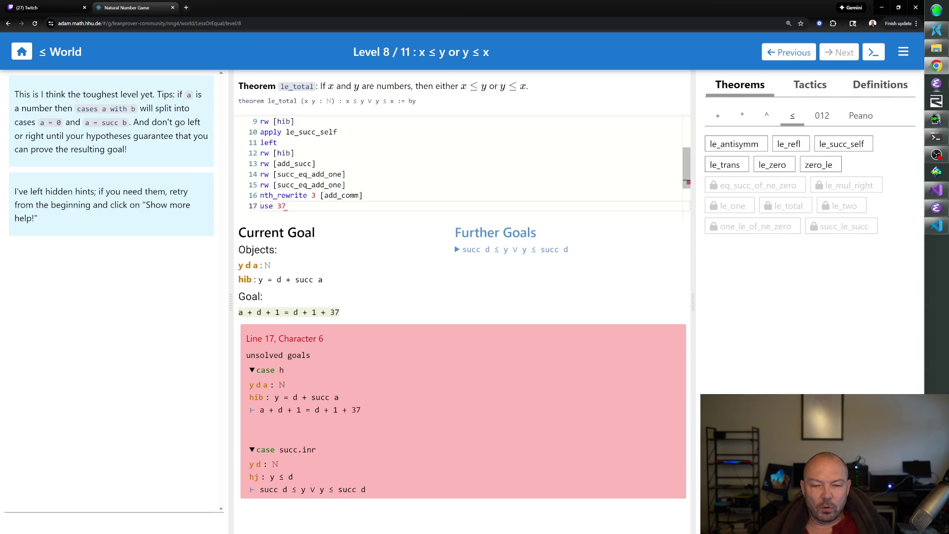
pyautogui.press('BackSpace')
pyautogui.press('BackSpace')
pyautogui.write('a')
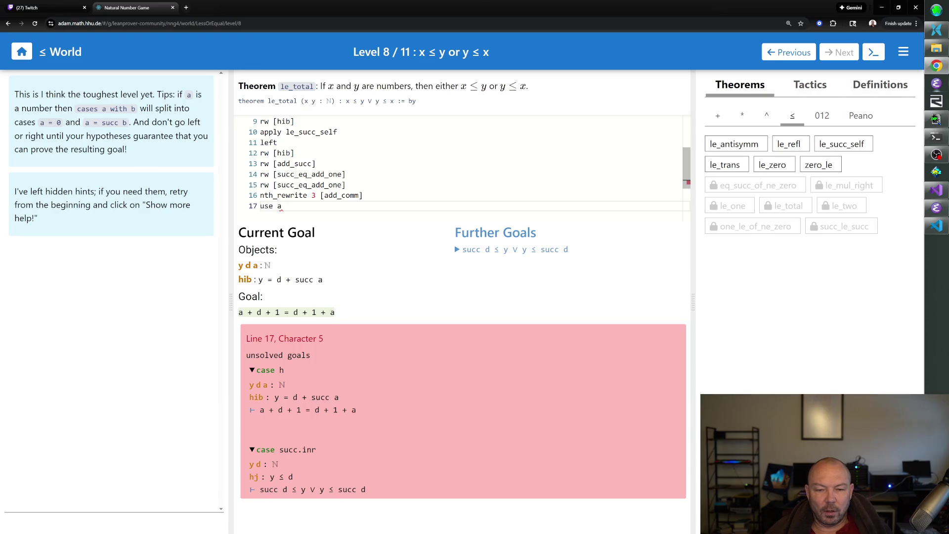
pyautogui.press('Return')
pyautogui.write('simp')
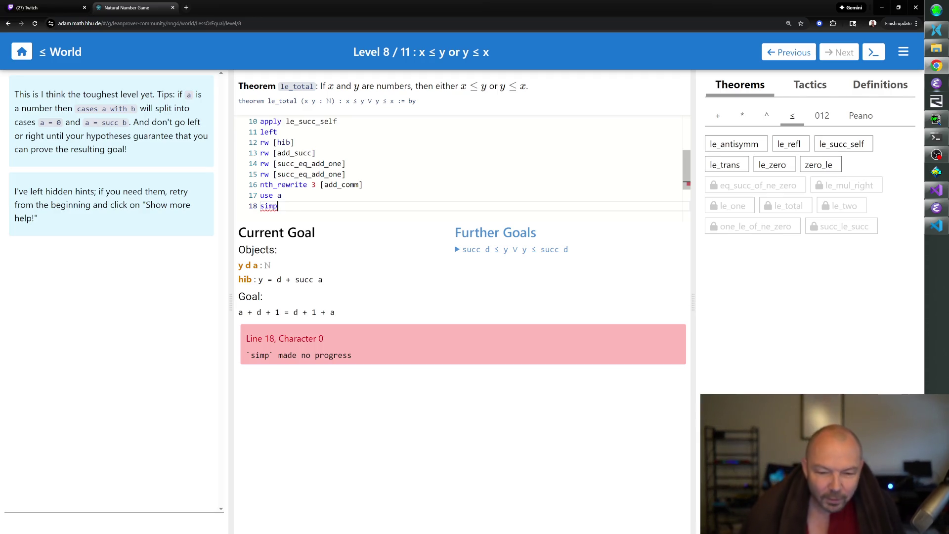
# Step: Swap simp on line 18 for rewrite attempts using add_assoc and add_comm
pyautogui.press('BackSpace')
pyautogui.press('BackSpace')
pyautogui.press('BackSpace')
pyautogui.press('BackSpace')
pyautogui.write('nth_r')
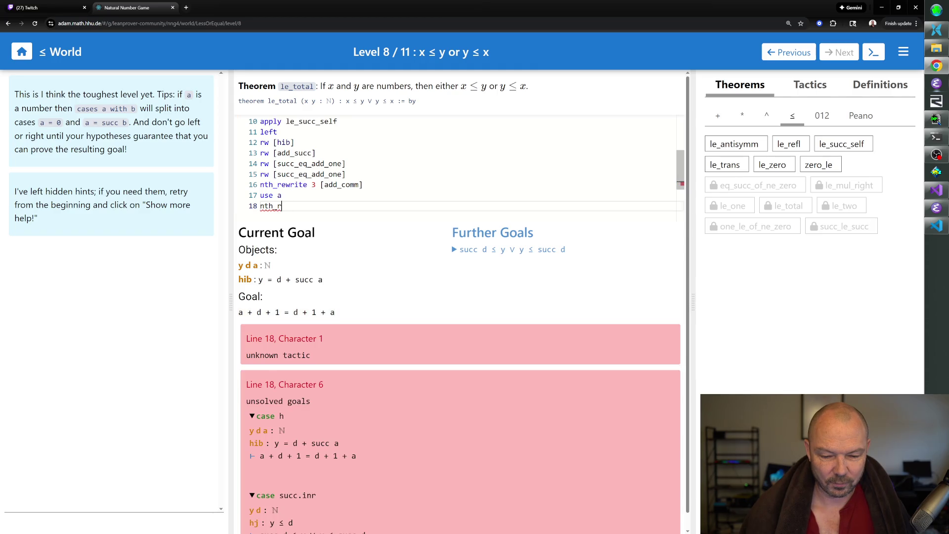
pyautogui.press('BackSpace')
pyautogui.press('BackSpace')
pyautogui.press('BackSpace')
pyautogui.write('rw [add_assoc]')
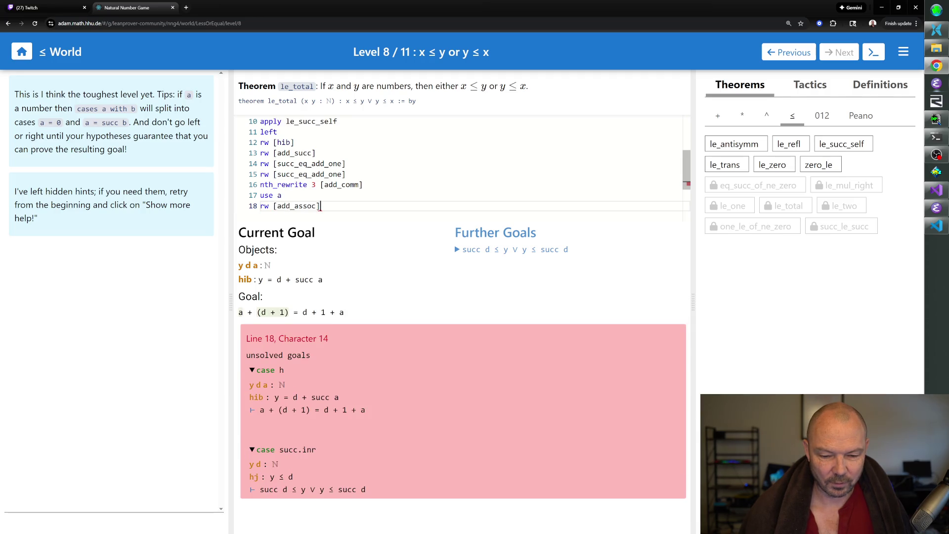
pyautogui.press('BackSpace')
pyautogui.press('BackSpace')
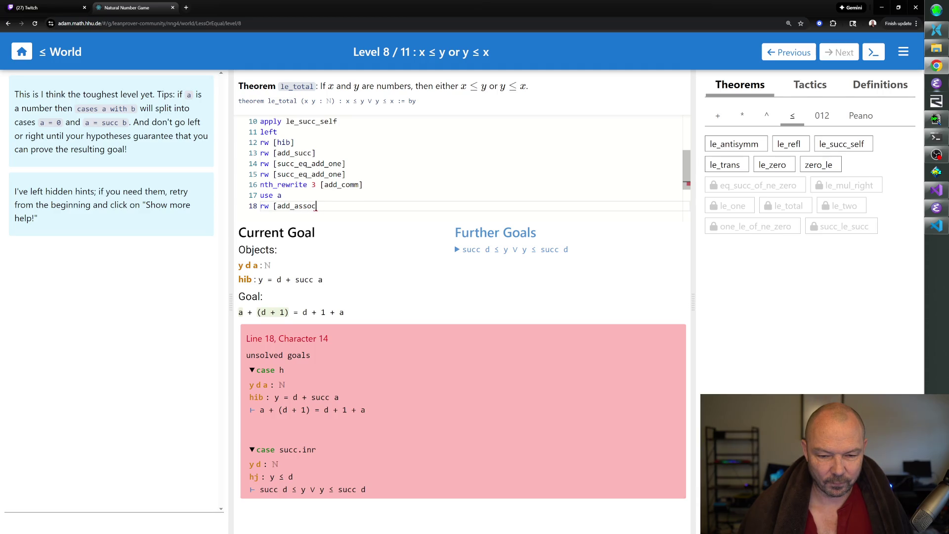
pyautogui.press('BackSpace')
pyautogui.press('BackSpace')
pyautogui.press('BackSpace')
pyautogui.write('comm]')
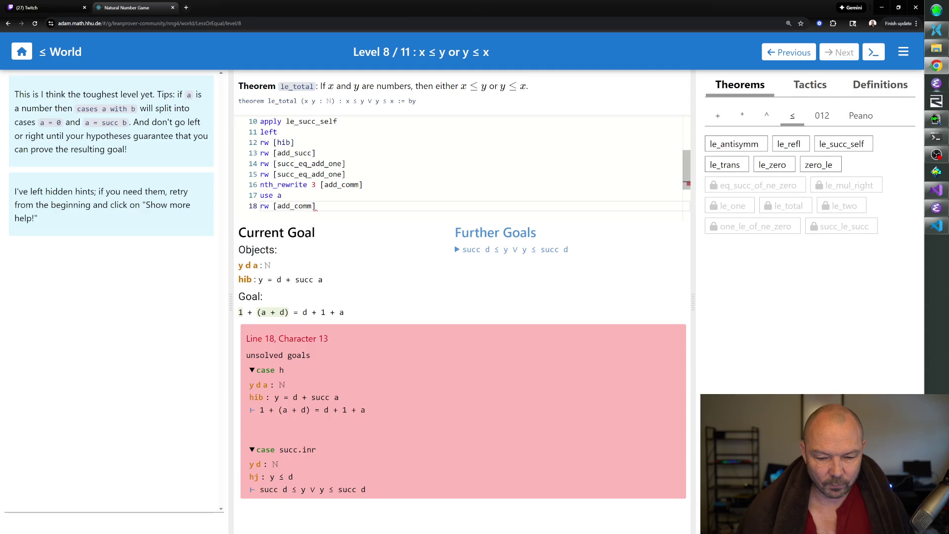
# Step: Settle line 18 on rw [add_assoc, add_comm] and begin the next line
pyautogui.press('BackSpace')
pyautogui.press('BackSpace')
pyautogui.press('BackSpace')
pyautogui.write('assoc]')
pyautogui.press('BackSpace')
pyautogui.write('add')
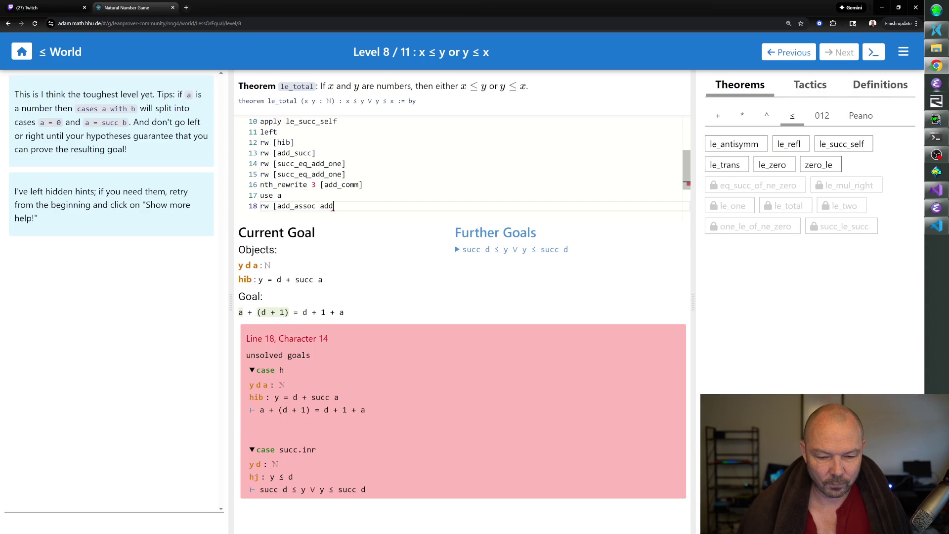
pyautogui.write('_comm]')
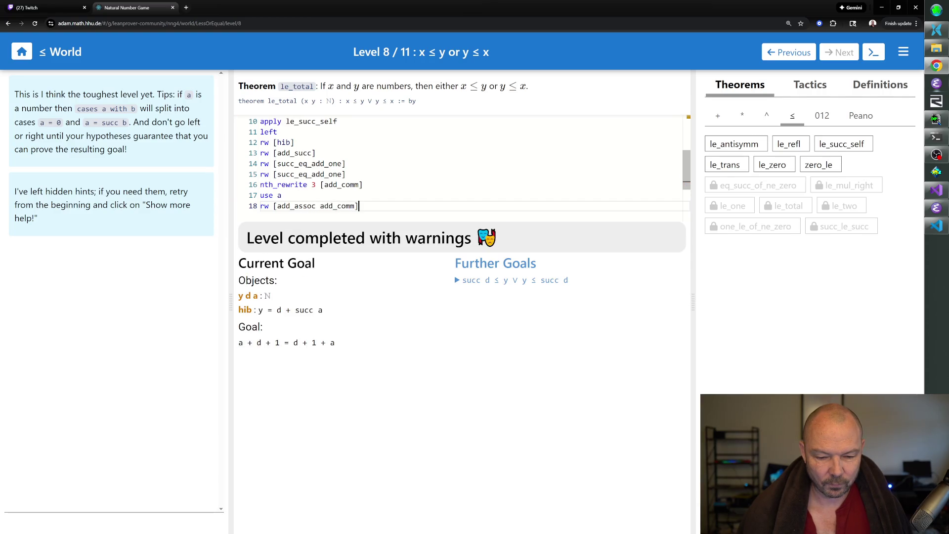
pyautogui.press('BackSpace')
pyautogui.press('BackSpace')
pyautogui.press('BackSpace')
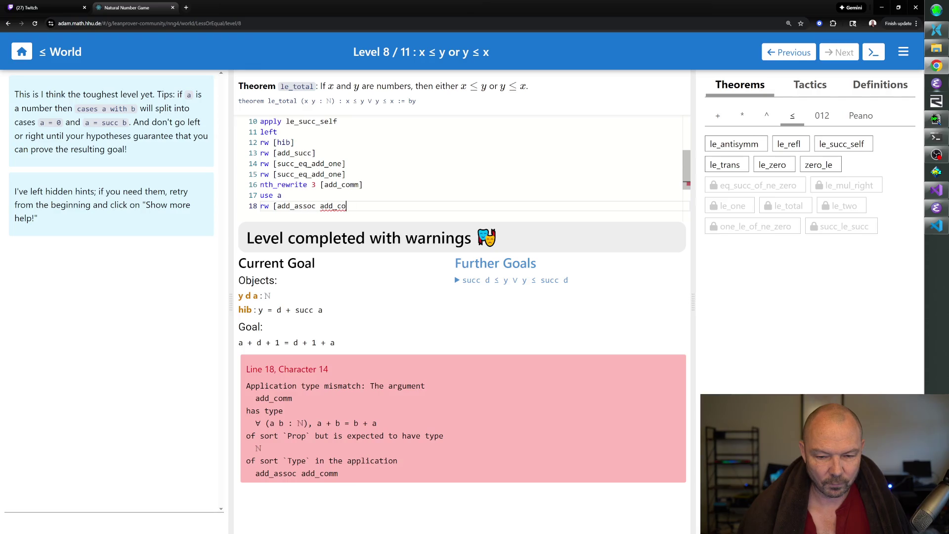
pyautogui.write('d_comm]')
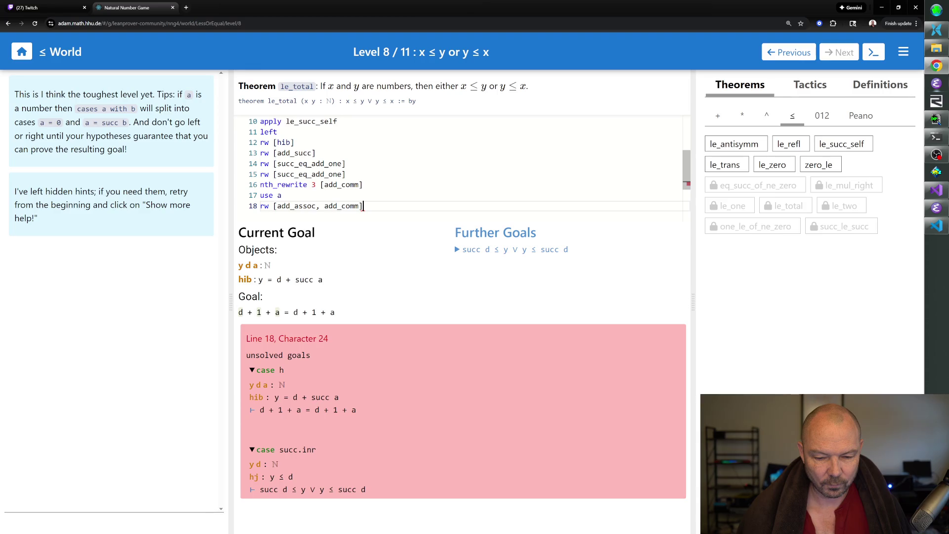
pyautogui.press('Return')
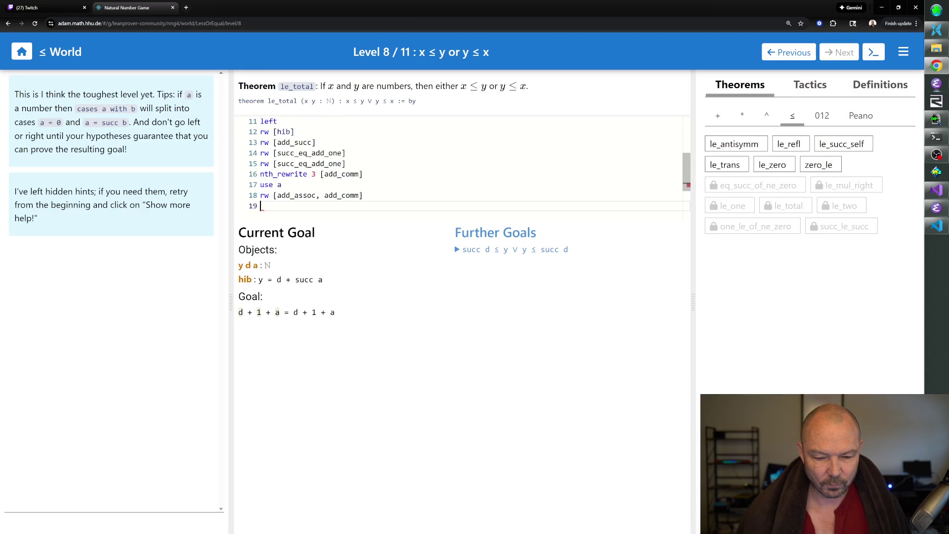
# Step: Close the case with rfl, then choose the right disjunct with 'right' on line 20
pyautogui.write('rfl')
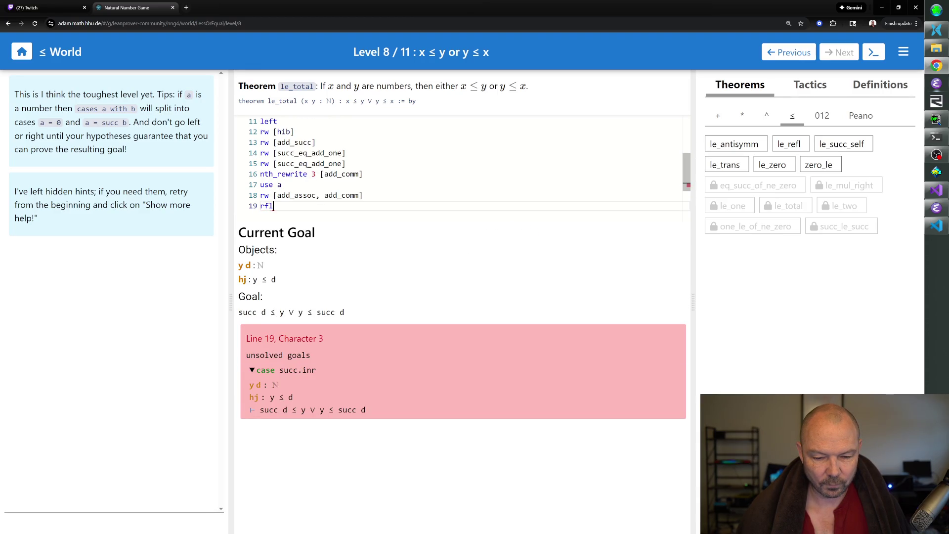
pyautogui.press('Return')
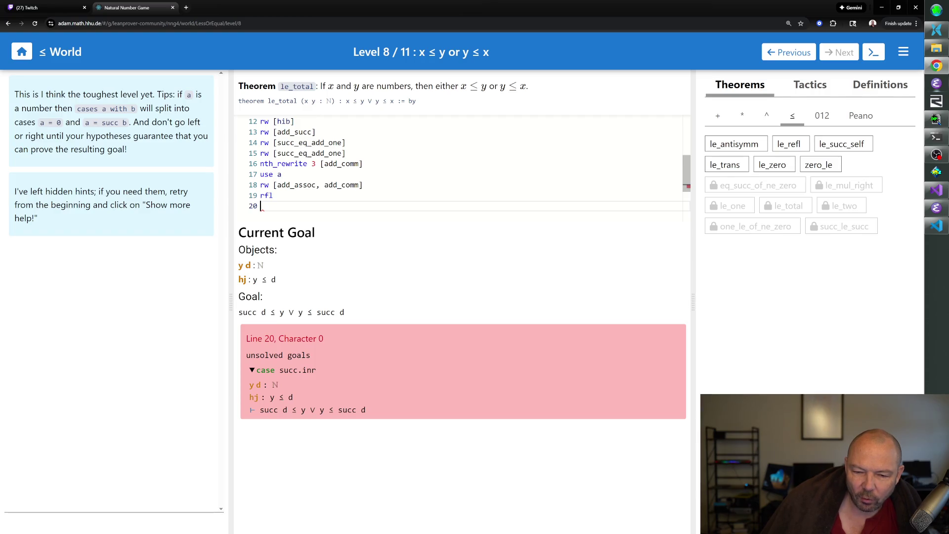
pyautogui.write('r')
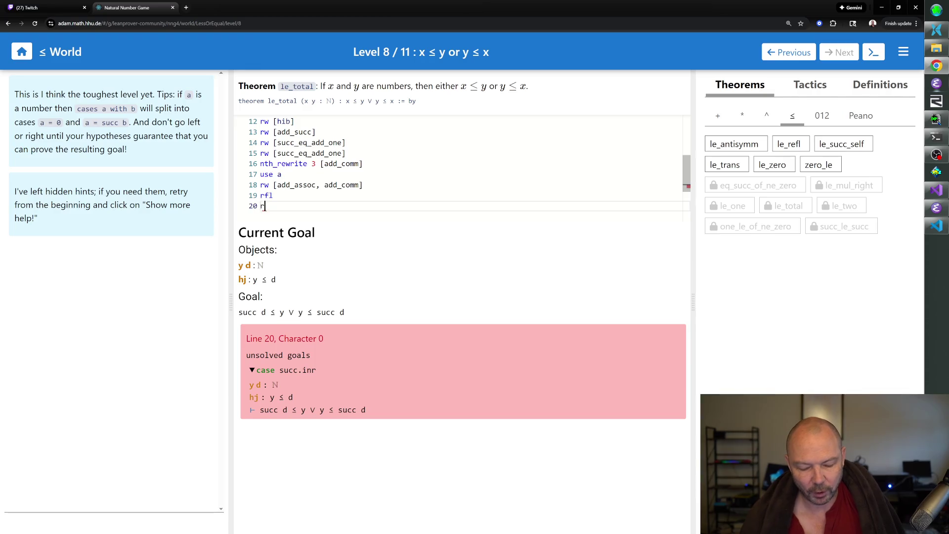
pyautogui.write('ight')
pyautogui.press('Return')
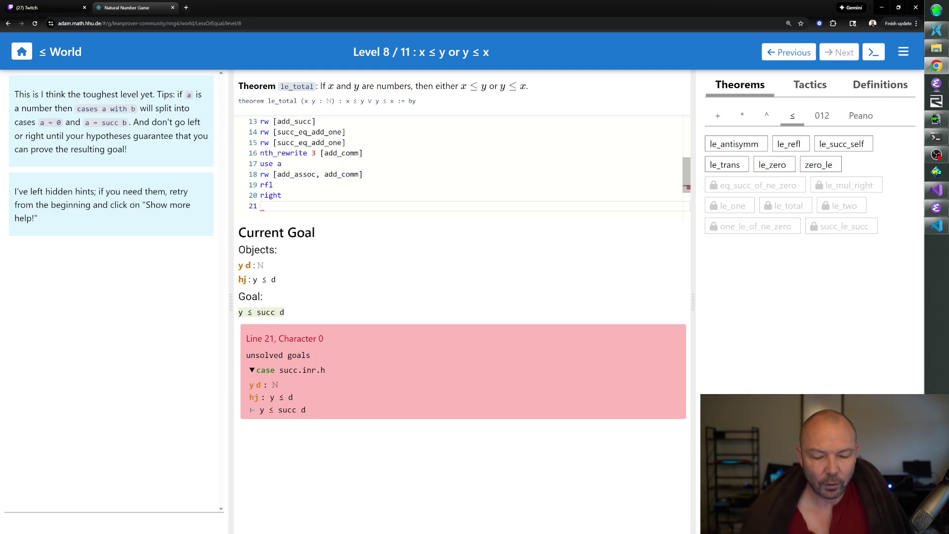
# Step: Rewrite the goal to y ≤ d + 1 with rw [succ_eq_add_one], then view le_succ_self
pyautogui.write('rw [succ_eq_add_on')
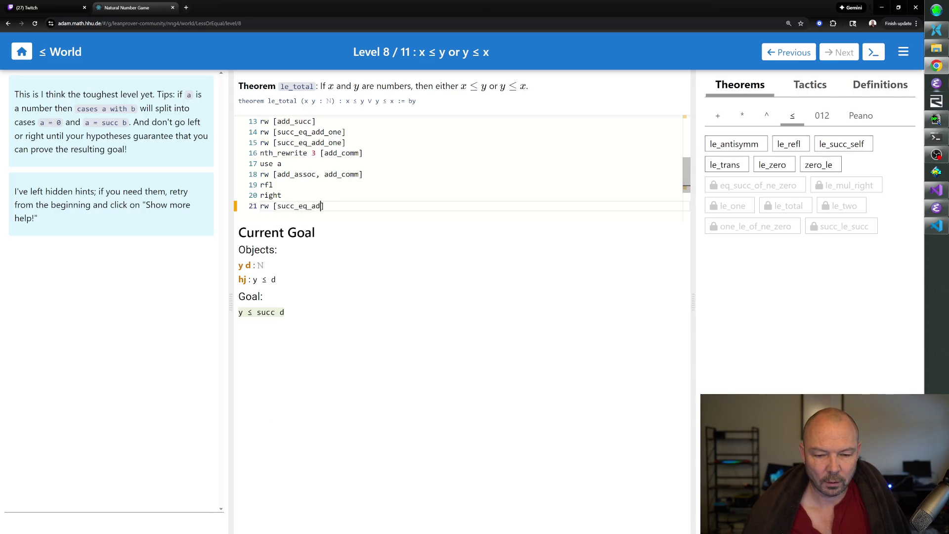
pyautogui.write('e]')
pyautogui.press('Return')
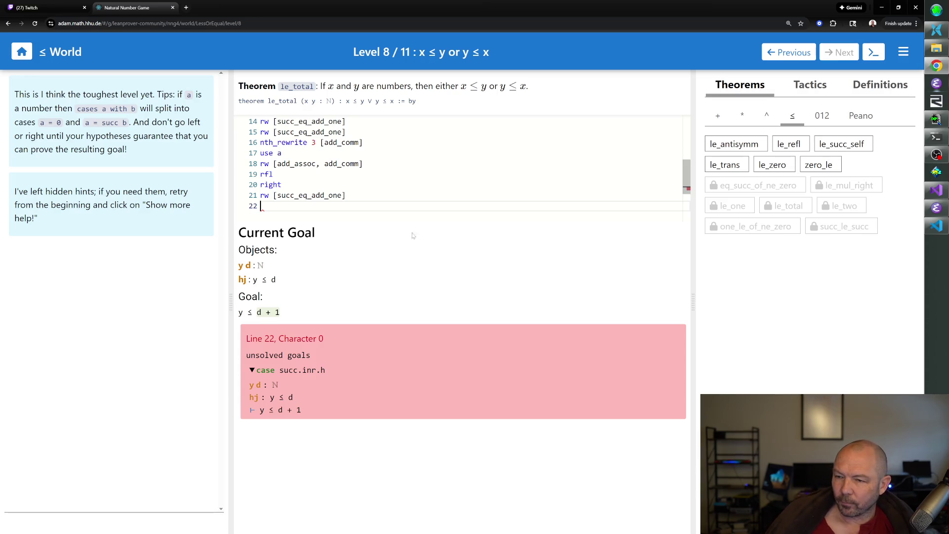
pyautogui.click(840, 145)
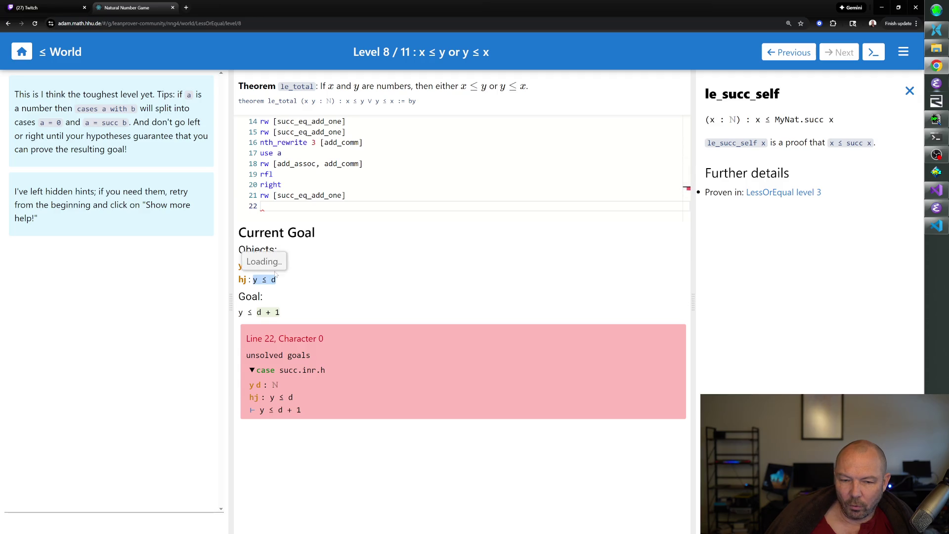
# Step: Dismiss the le_succ_self description to bring back the ≤ theorems list
pyautogui.moveTo(275, 274)
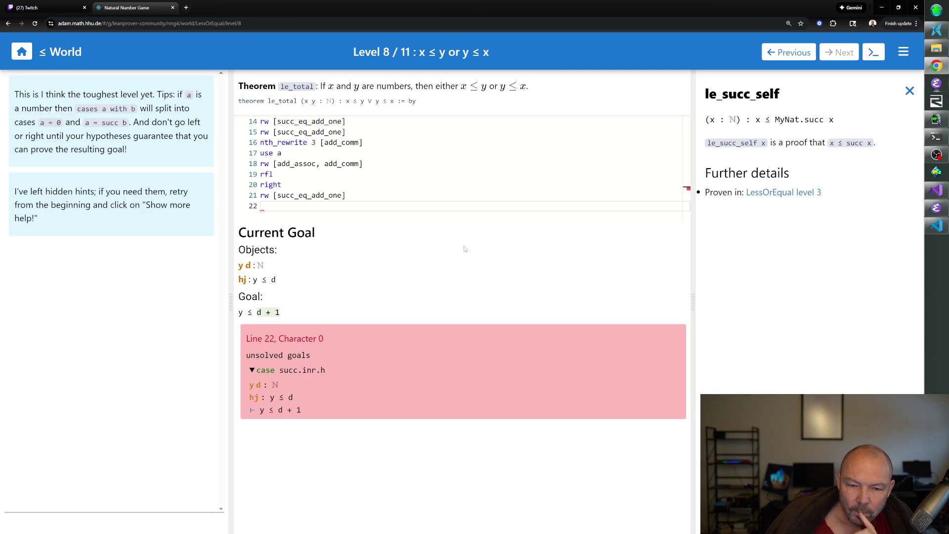
pyautogui.click(909, 92)
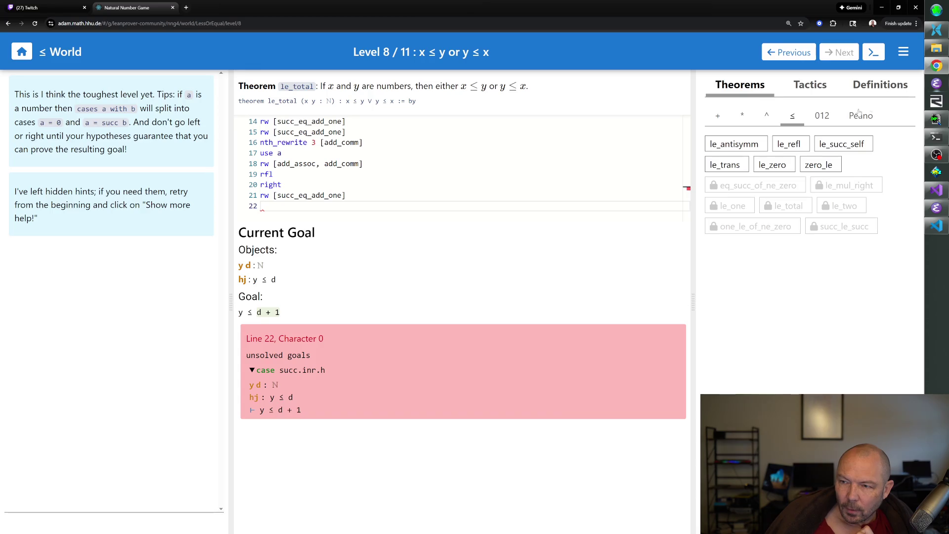
pyautogui.click(725, 166)
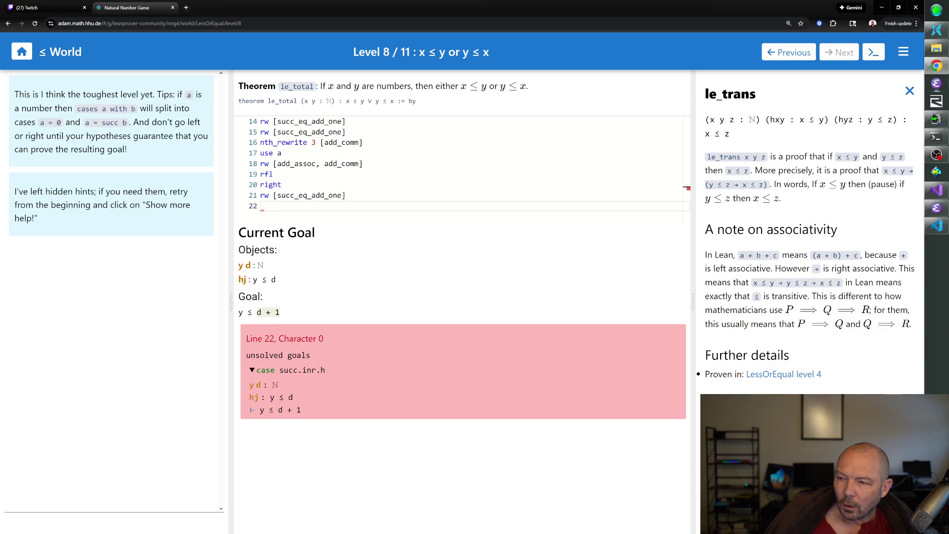
pyautogui.click(910, 91)
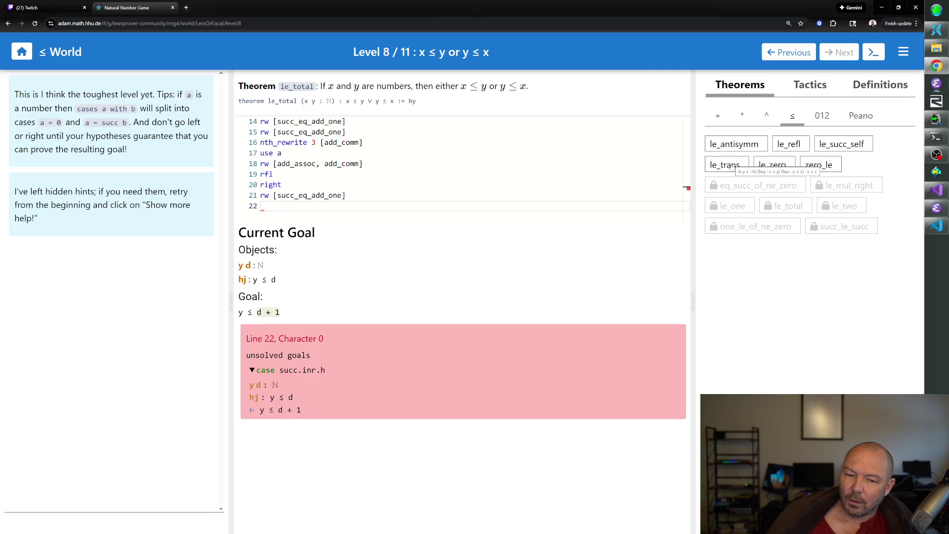
pyautogui.click(731, 165)
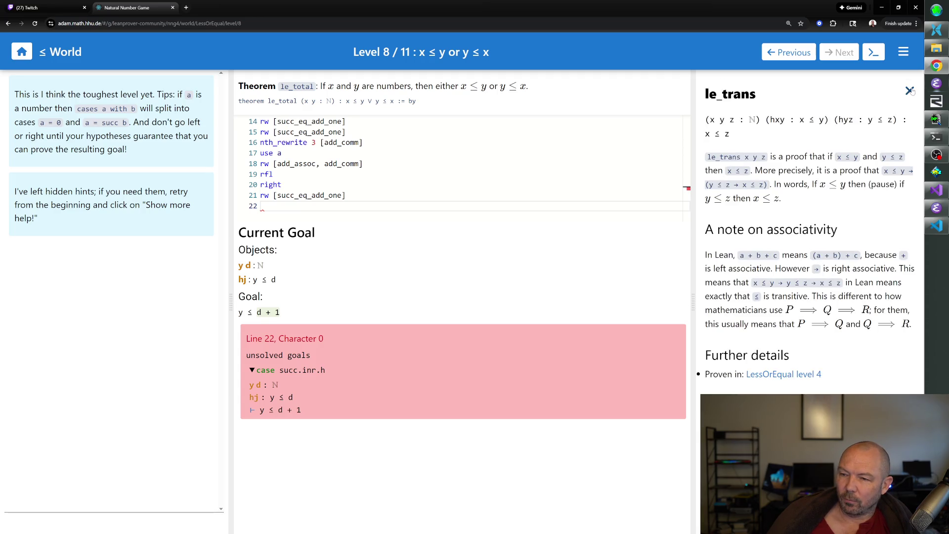
pyautogui.click(910, 90)
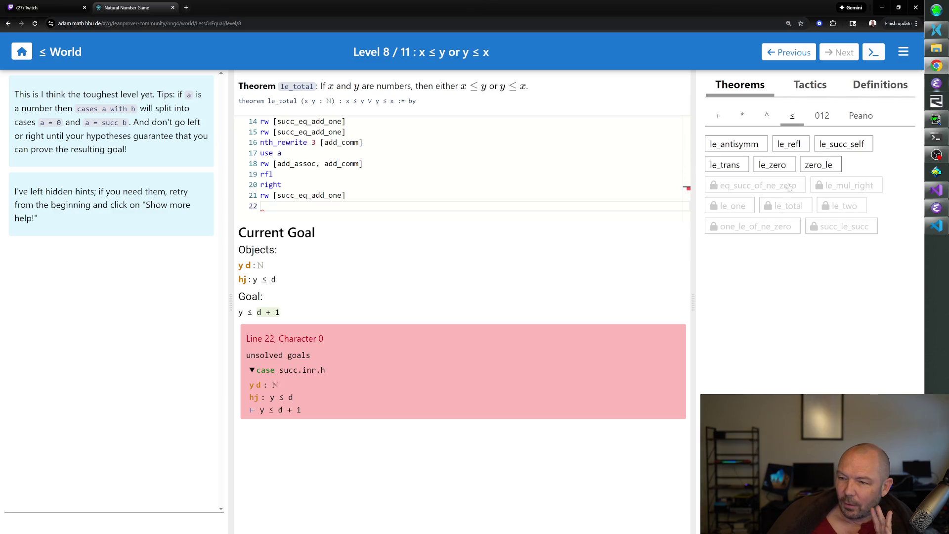
# Step: Delete rw [succ_eq_add_one] from line 21 while consulting le_succ_self, then close it
pyautogui.click(845, 144)
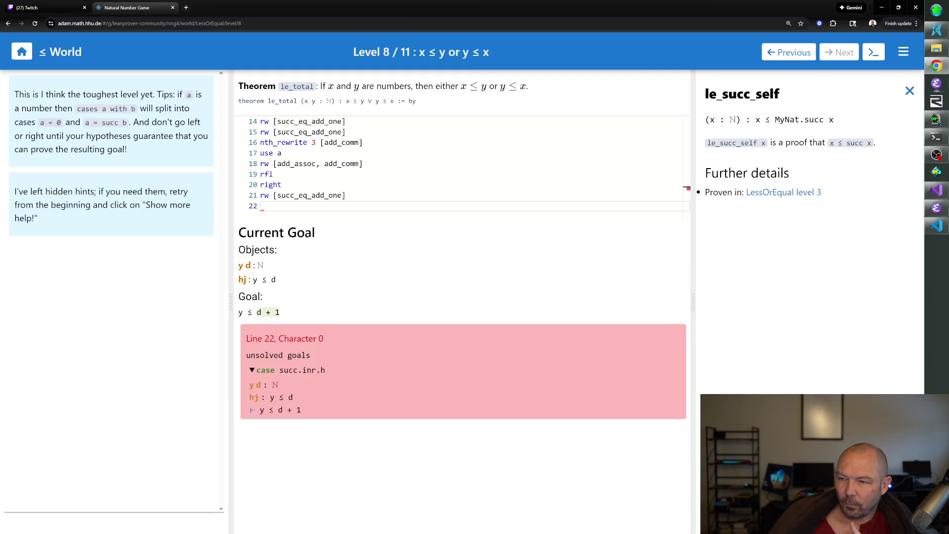
pyautogui.moveTo(346, 196); pyautogui.dragTo(273, 195)
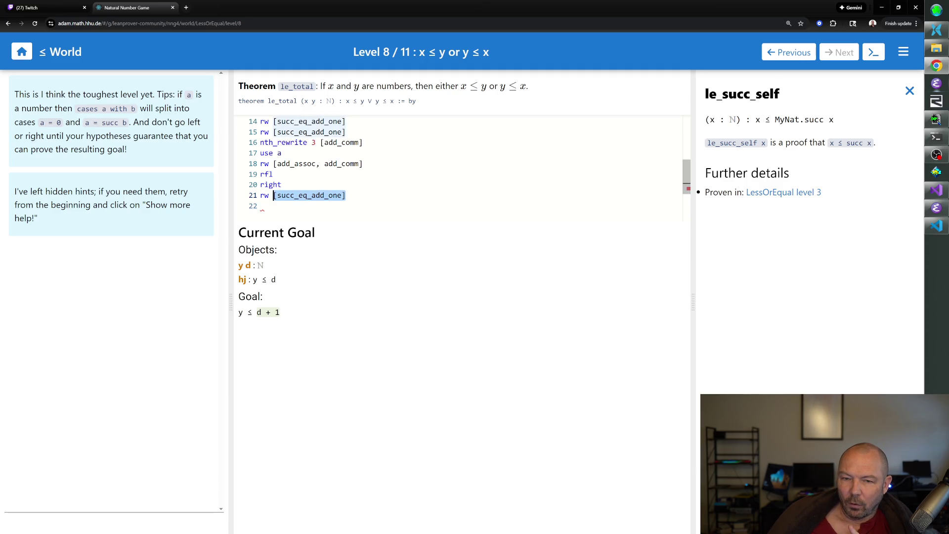
pyautogui.press('BackSpace')
pyautogui.press('BackSpace')
pyautogui.press('BackSpace')
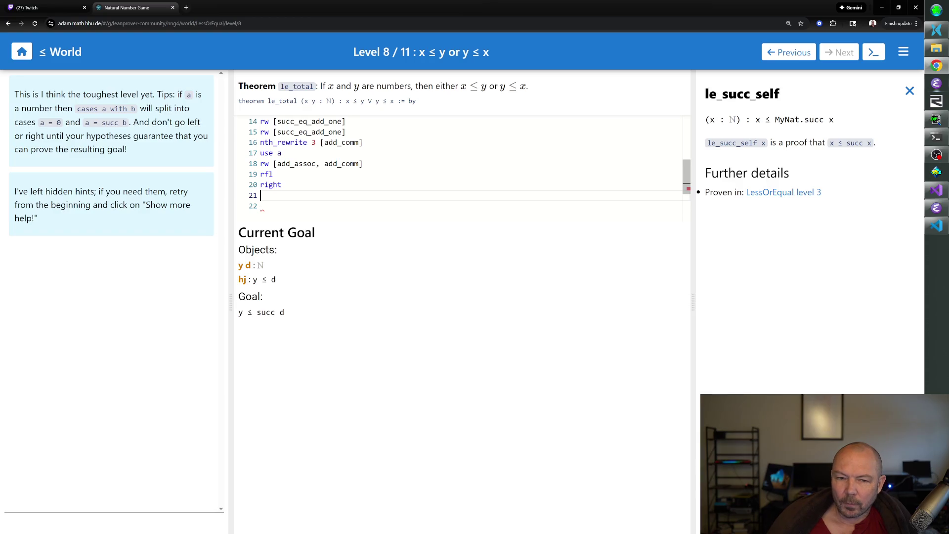
pyautogui.press('Up')
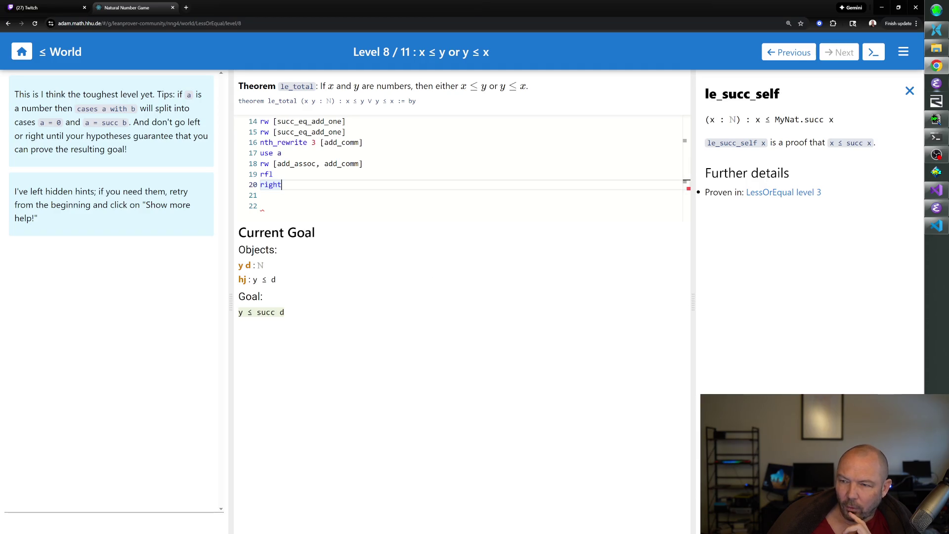
pyautogui.click(910, 92)
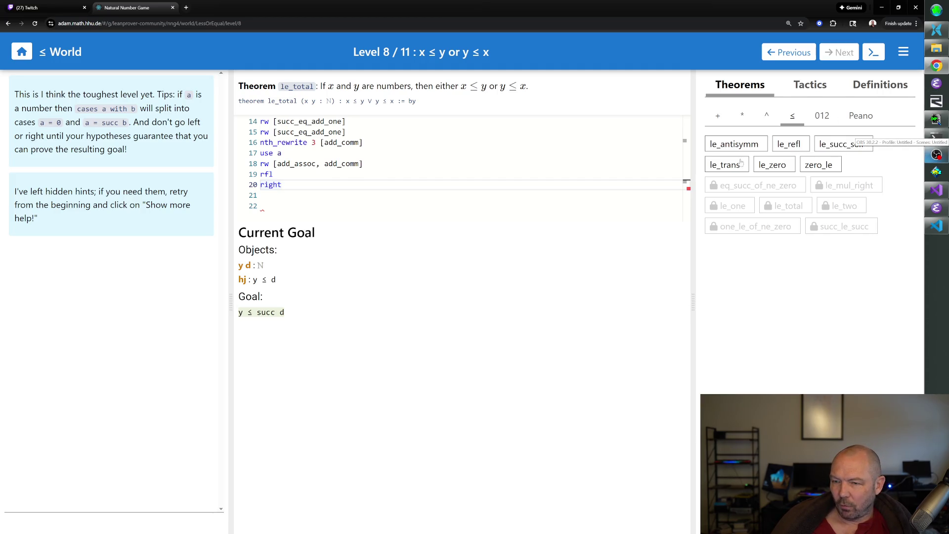
# Step: Consult le_trans and trial 'apply le_trans' on line 21, then erase it and close the description
pyautogui.click(725, 164)
pyautogui.click(260, 195)
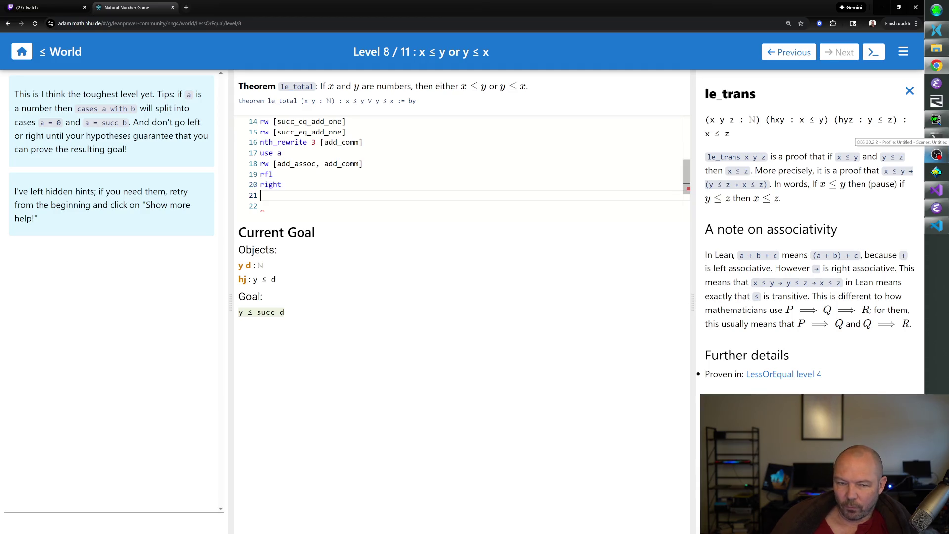
pyautogui.write('apply le_trans')
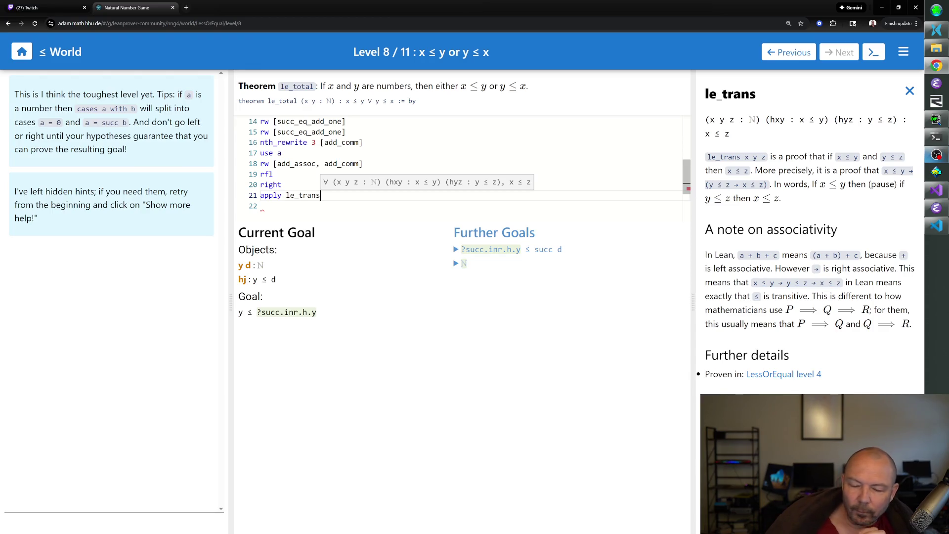
pyautogui.moveTo(286, 312)
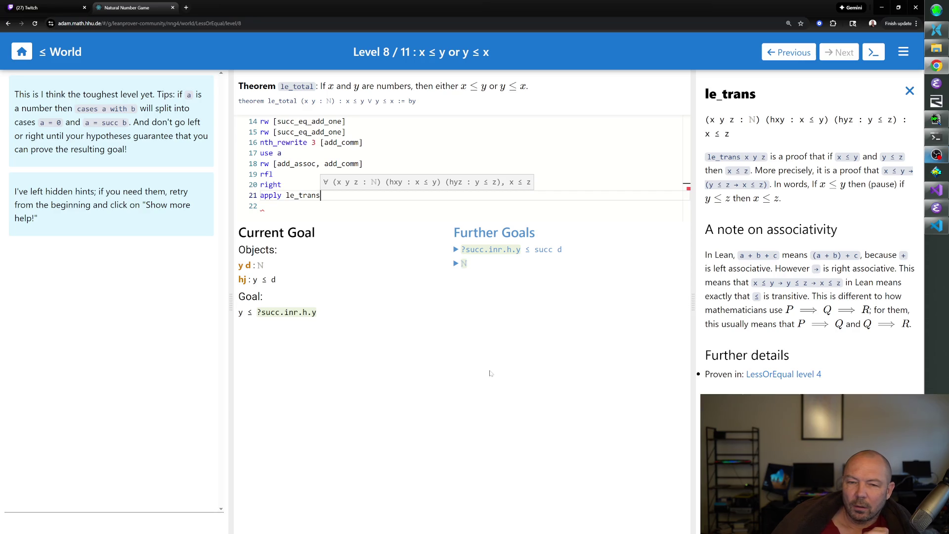
pyautogui.press('BackSpace')
pyautogui.press('BackSpace')
pyautogui.press('BackSpace')
pyautogui.press('BackSpace')
pyautogui.press('BackSpace')
pyautogui.press('BackSpace')
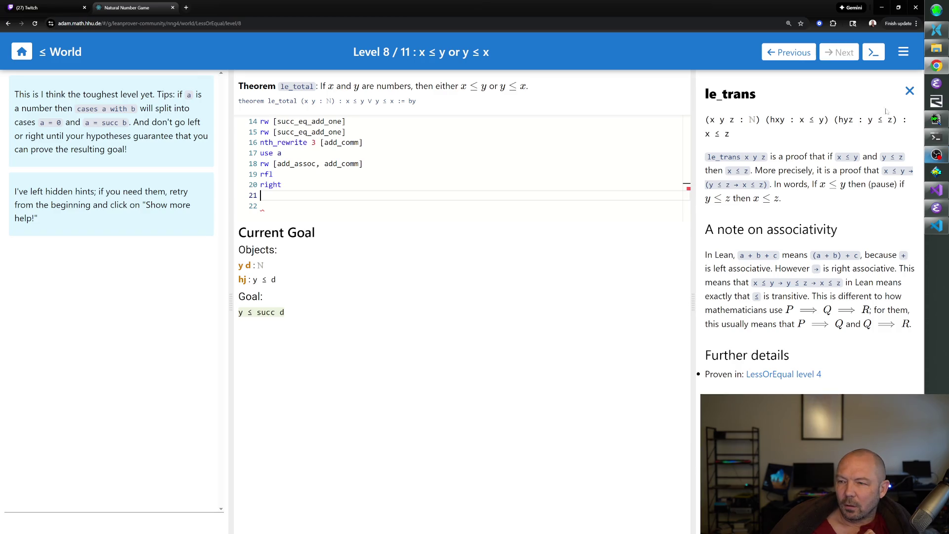
pyautogui.click(910, 91)
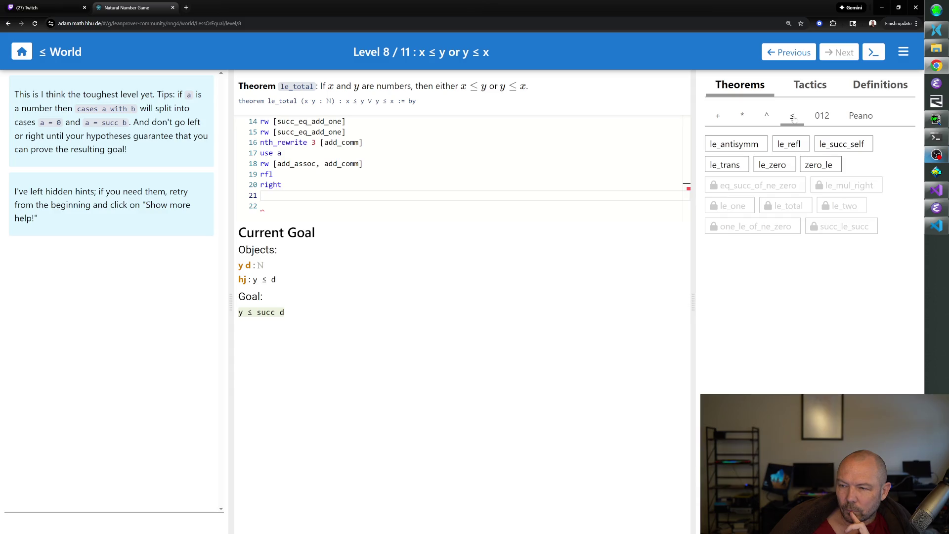
pyautogui.click(835, 142)
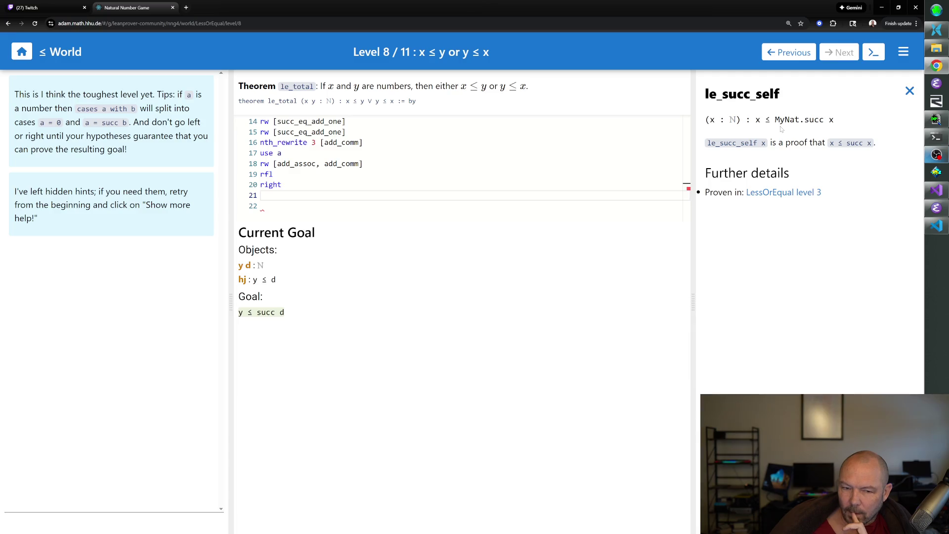
pyautogui.write('apply le_succ_self')
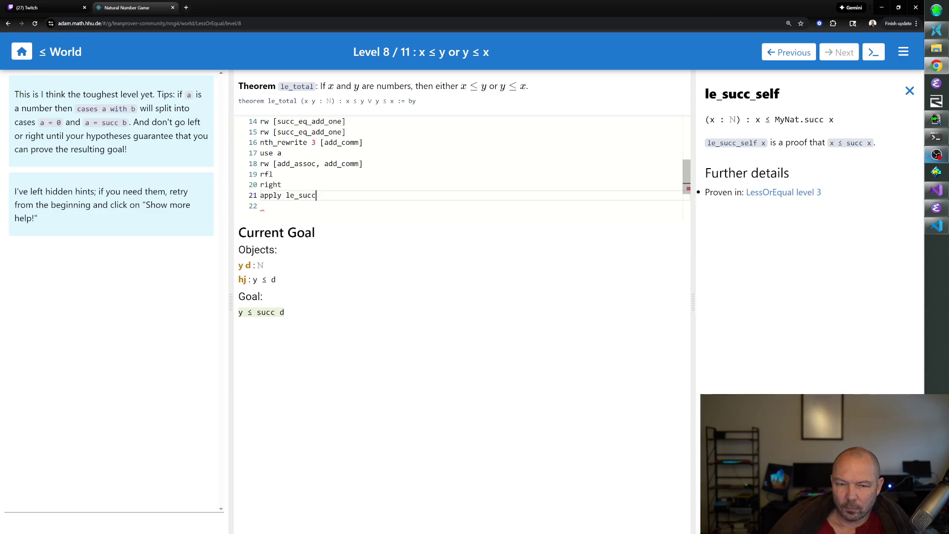
pyautogui.press('BackSpace')
pyautogui.press('BackSpace')
pyautogui.press('BackSpace')
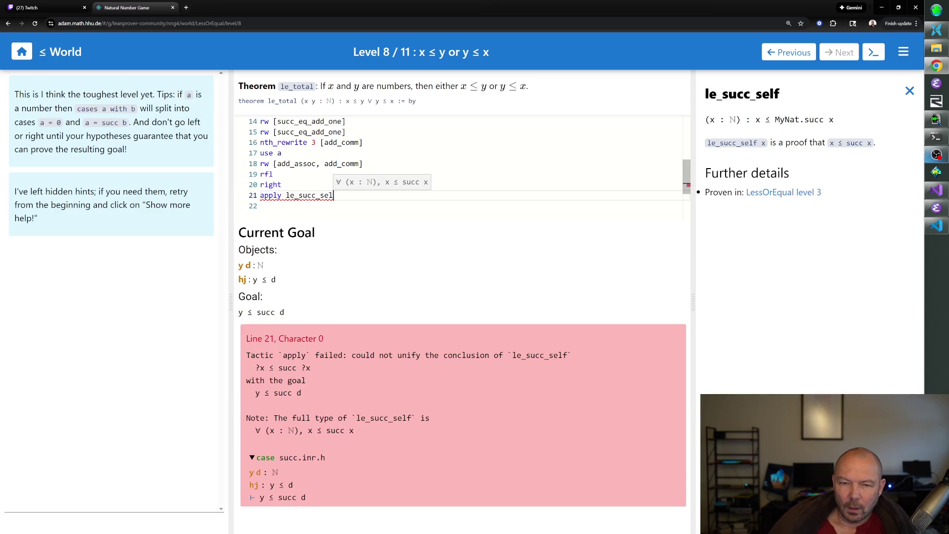
pyautogui.press('BackSpace')
pyautogui.press('BackSpace')
pyautogui.press('BackSpace')
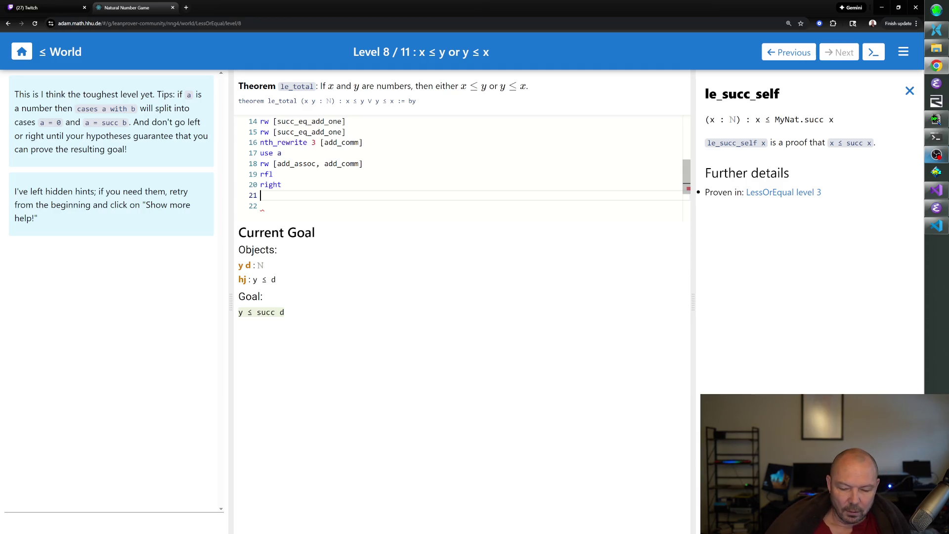
pyautogui.write('apply le_trans')
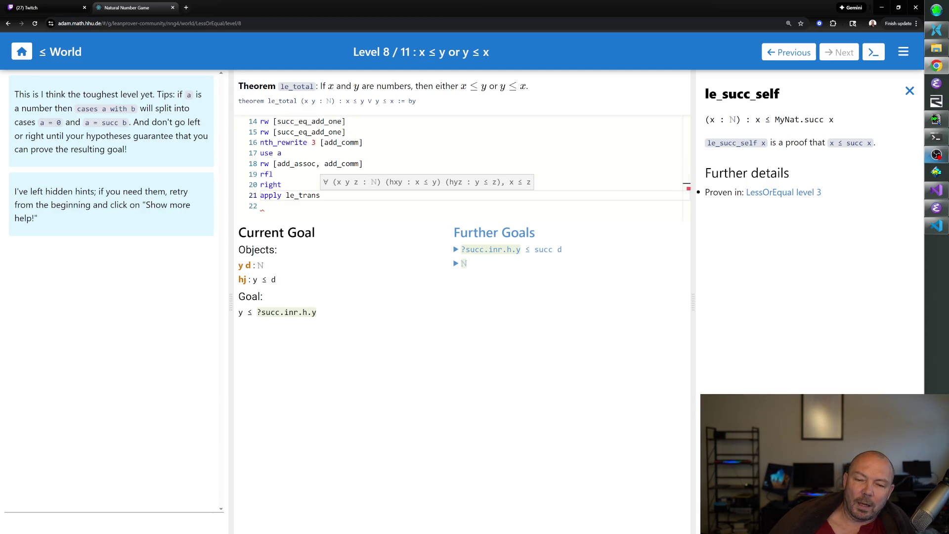
# Step: Finish le_total with exact hj and apply le_succ_self after apply le_trans, reaching No Goals
pyautogui.moveTo(287, 312)
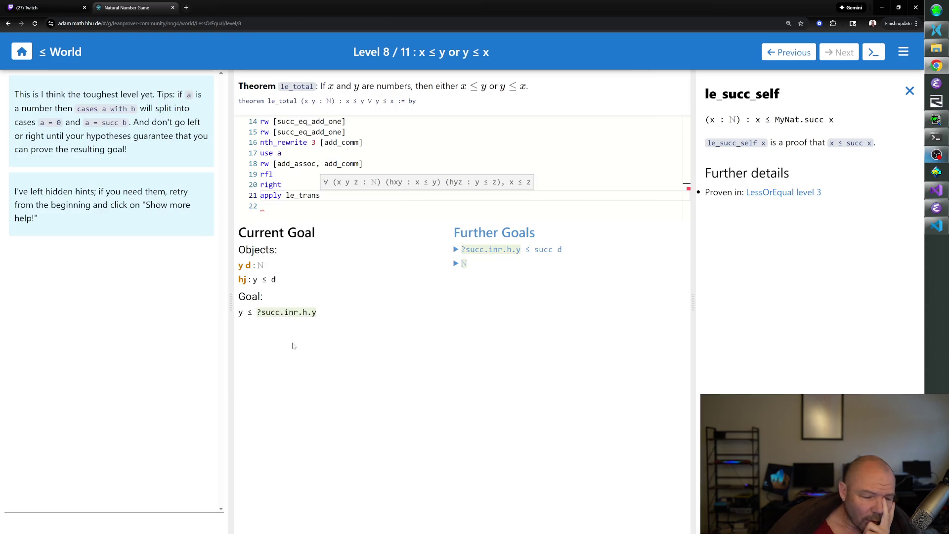
pyautogui.press('Return')
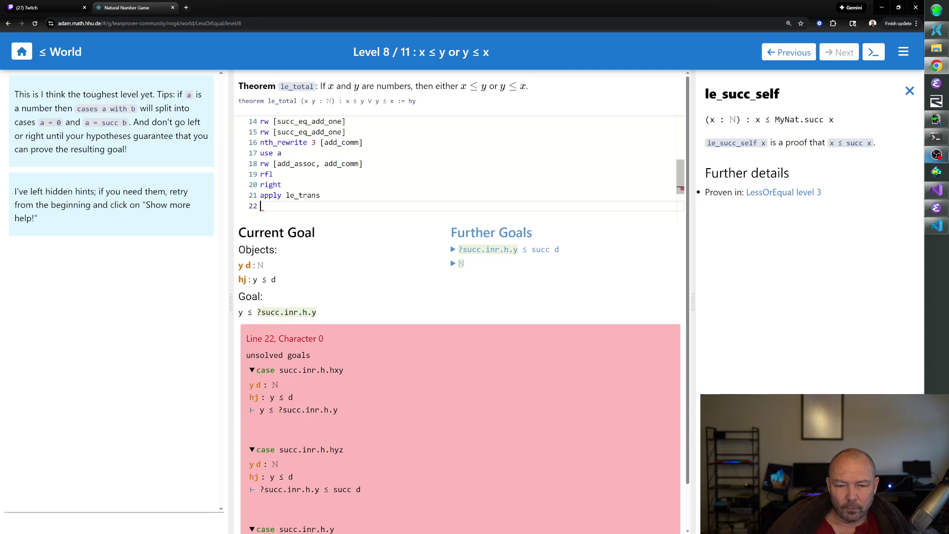
pyautogui.write('exact hj')
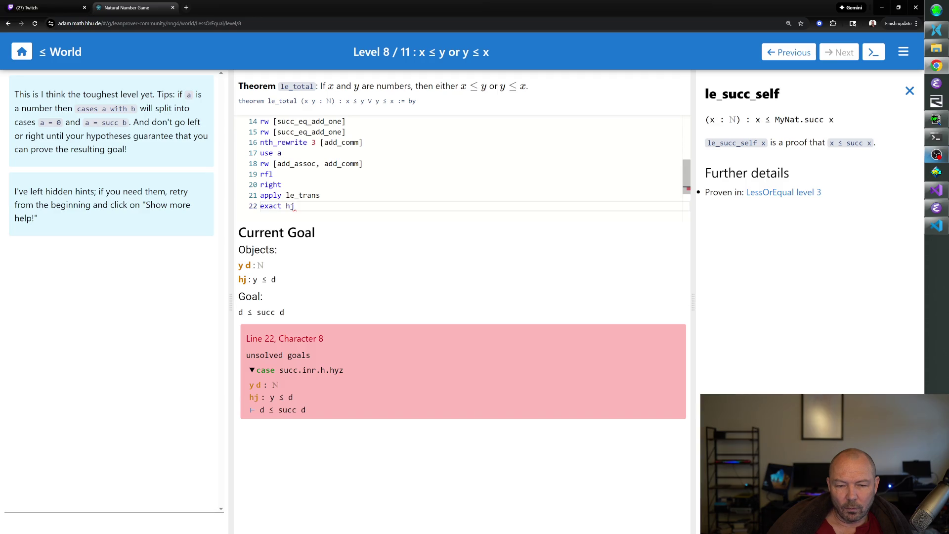
pyautogui.press('Return')
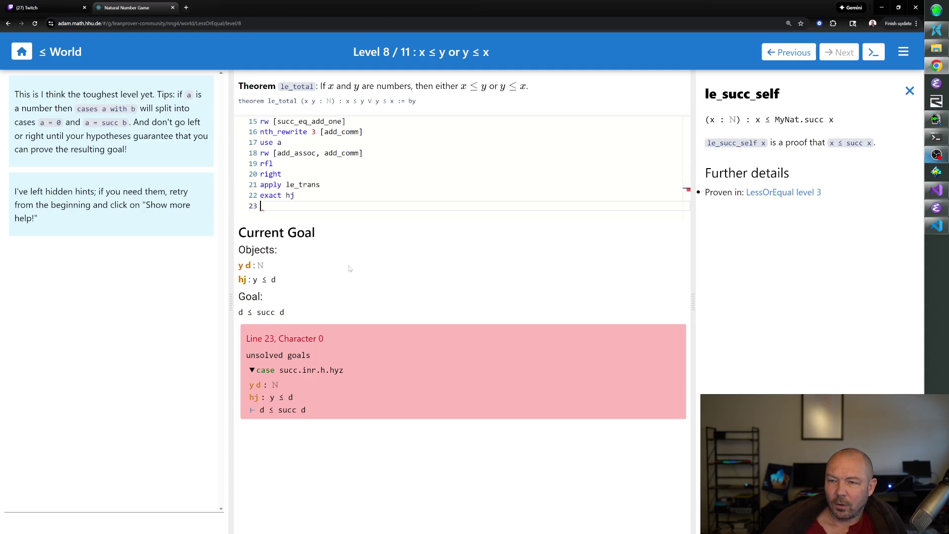
pyautogui.write('appl')
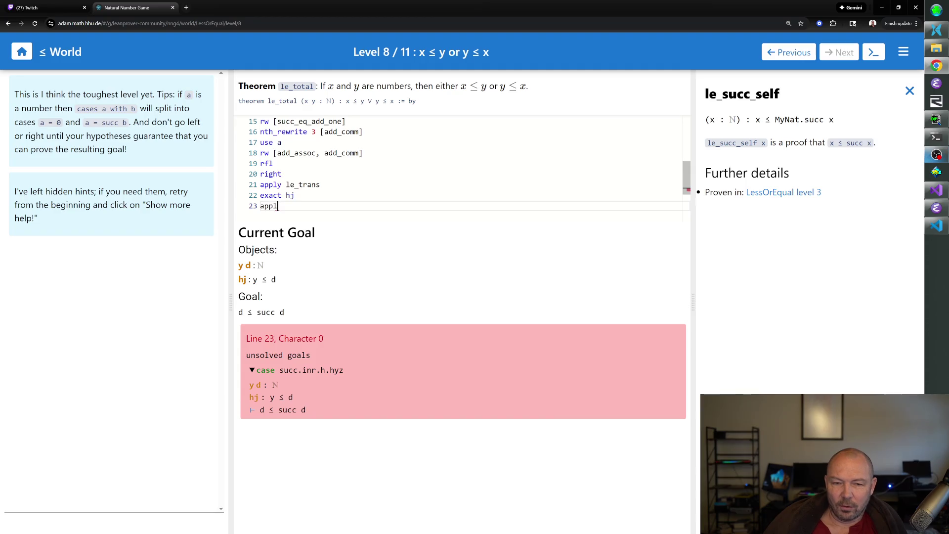
pyautogui.write('y le_succ_self')
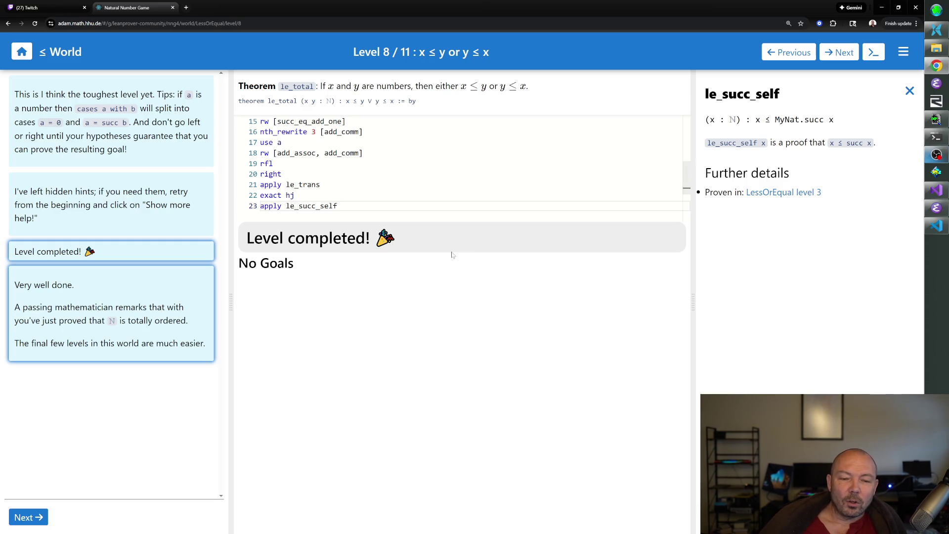
pyautogui.scroll(5, 455, 198)
# Step: Advance to Level 9, succ_le_succ, with hx: succ x ≤ succ y and goal x ≤ y
pyautogui.scroll(-3, 460, 168)
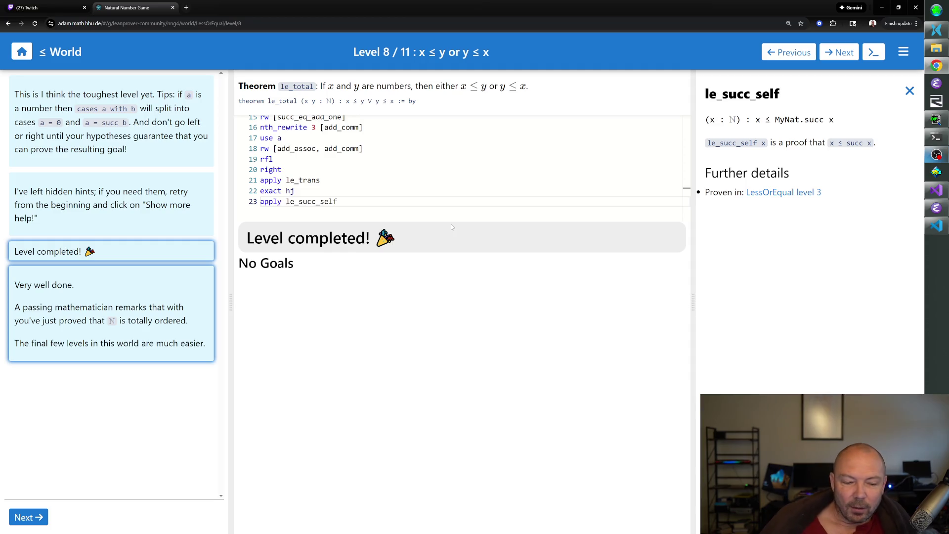
pyautogui.click(28, 518)
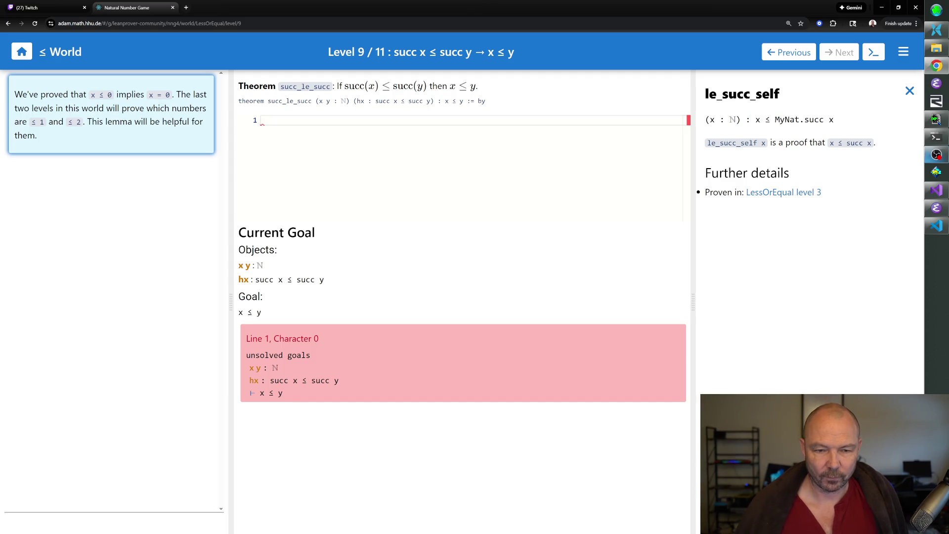
# Step: Write 'cases hx with c h' on line 1, after briefly trying the names hless and hgreater
pyautogui.write('cases h')
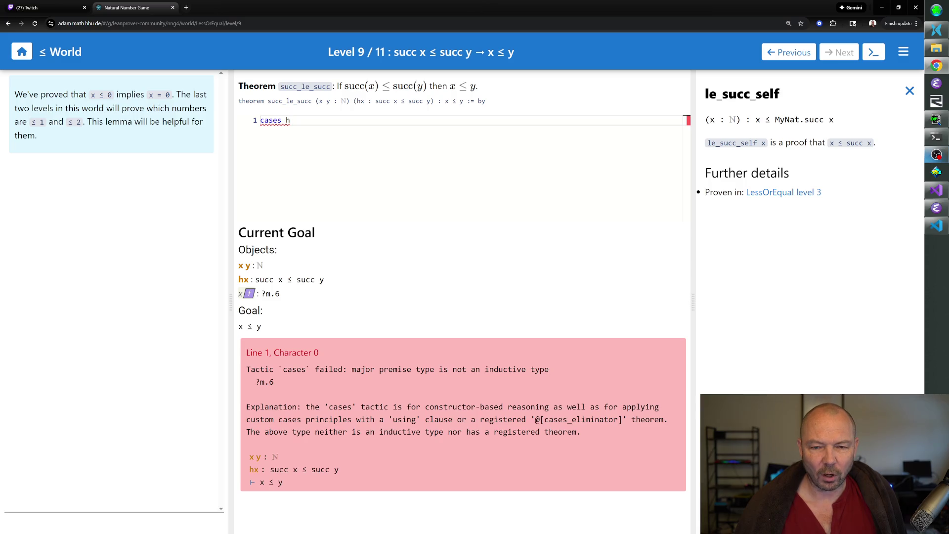
pyautogui.write('x')
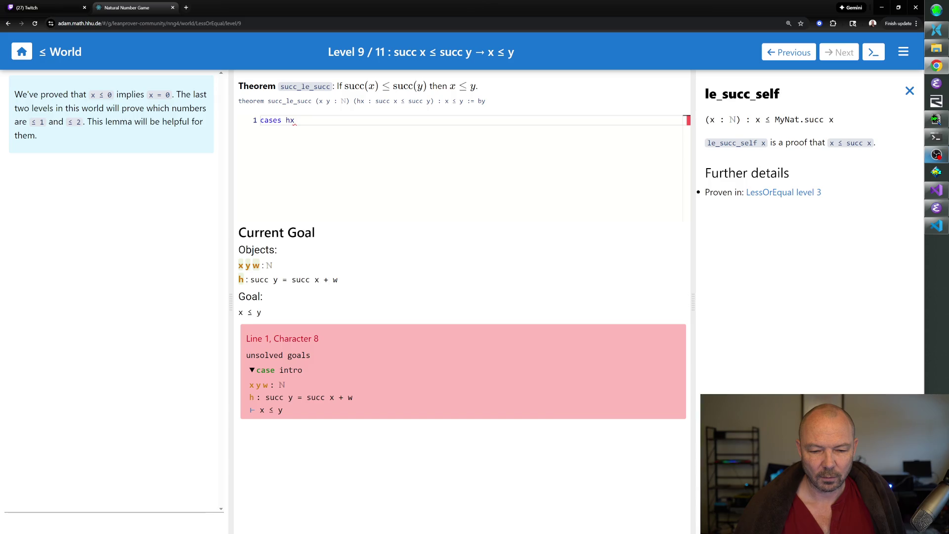
pyautogui.write('with ')
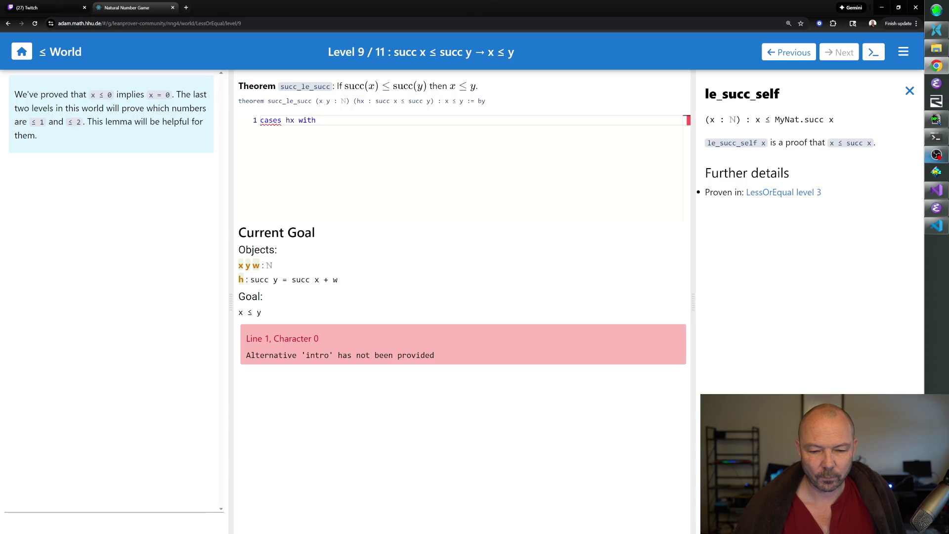
pyautogui.write('hless h greater')
pyautogui.press('BackSpace')
pyautogui.press('BackSpace')
pyautogui.press('BackSpace')
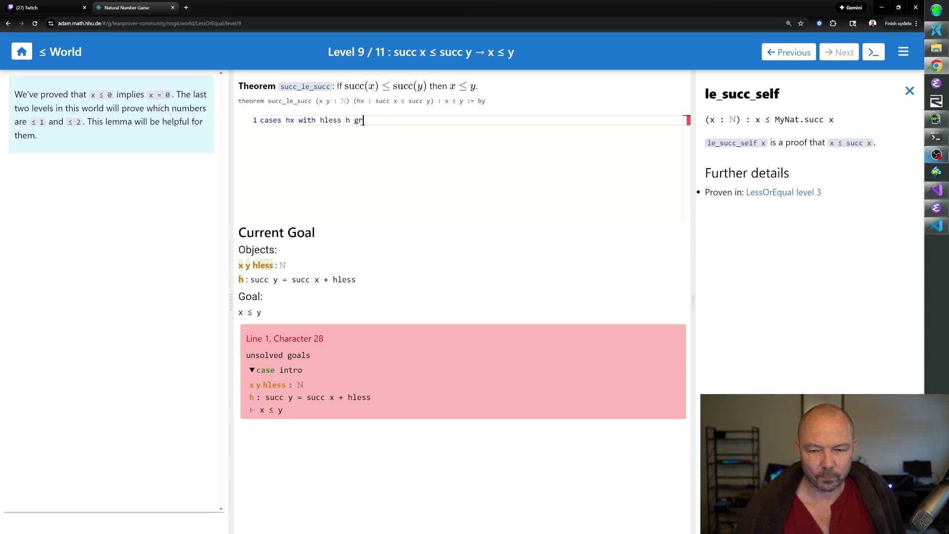
pyautogui.write('reater')
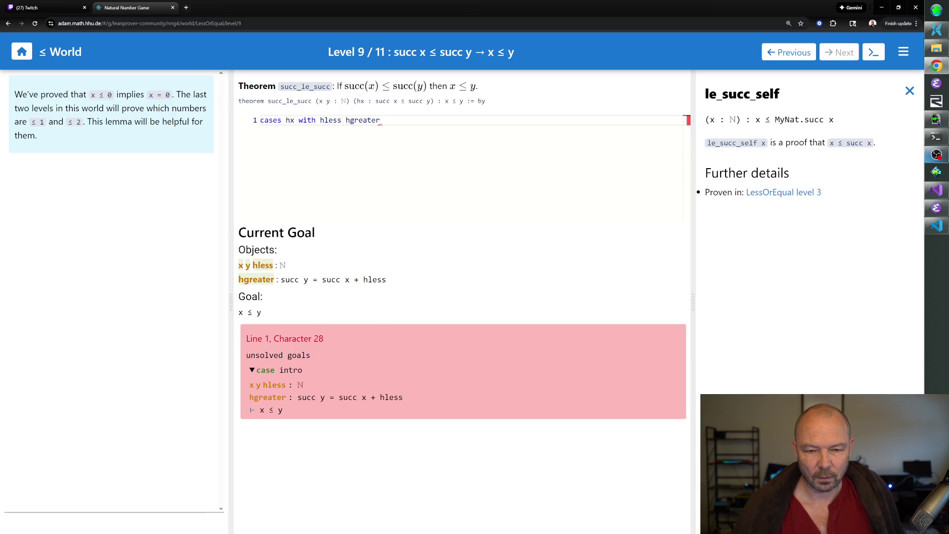
pyautogui.press('BackSpace')
pyautogui.press('BackSpace')
pyautogui.press('BackSpace')
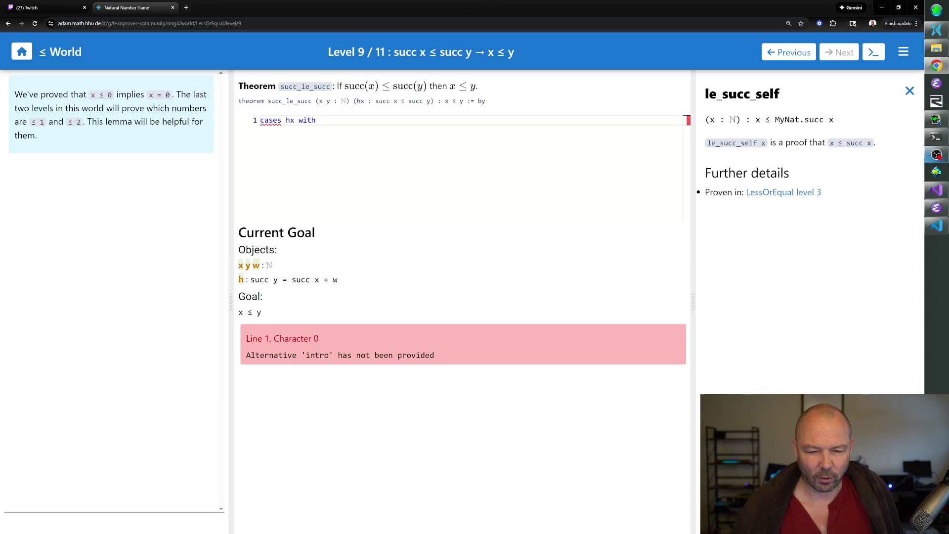
pyautogui.write('c ')
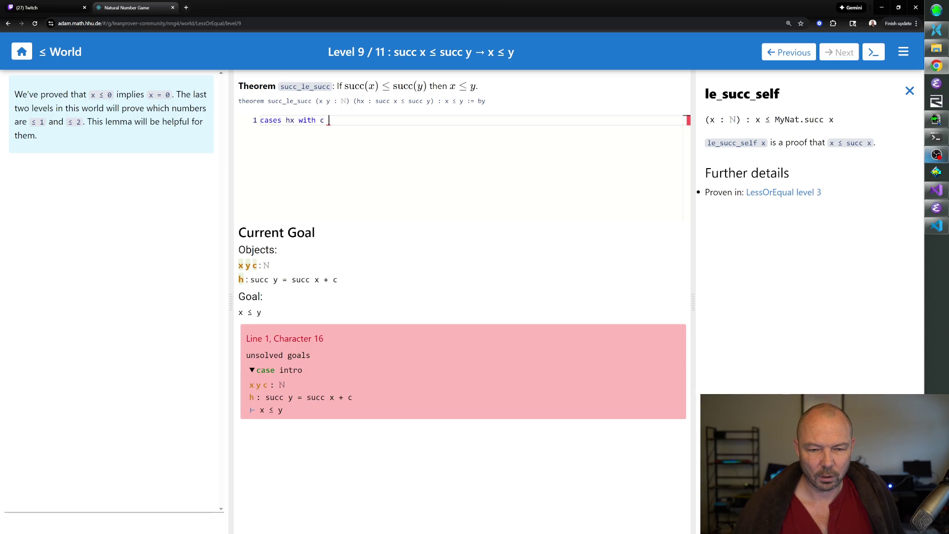
pyautogui.write('hh')
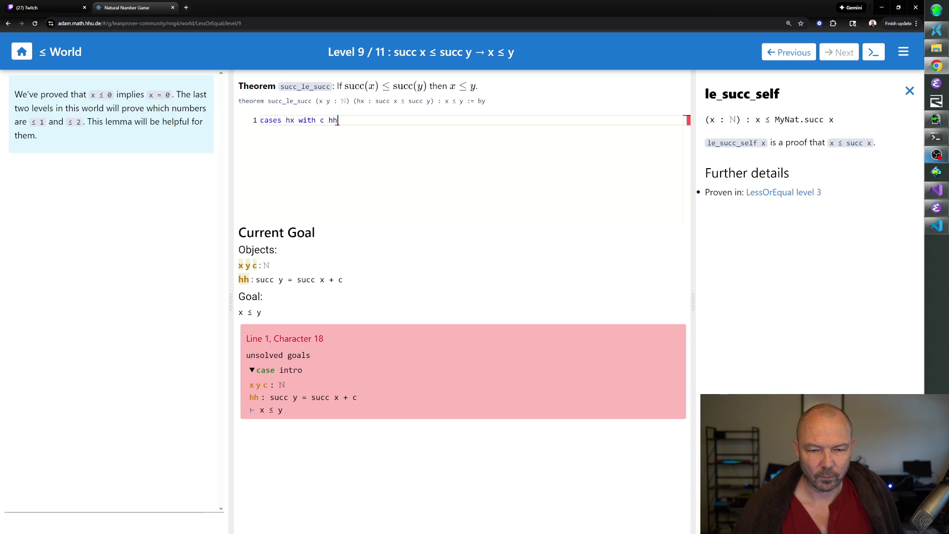
pyautogui.press('BackSpace')
# Step: Enter 'cases hx with c h' and close the le_succ_self details to show the ≤ theorems
pyautogui.press('Return')
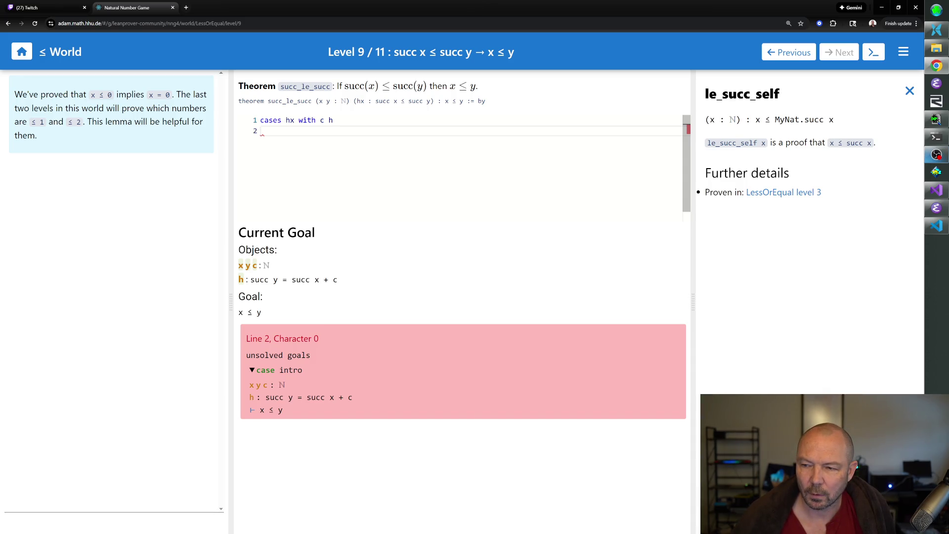
pyautogui.click(911, 93)
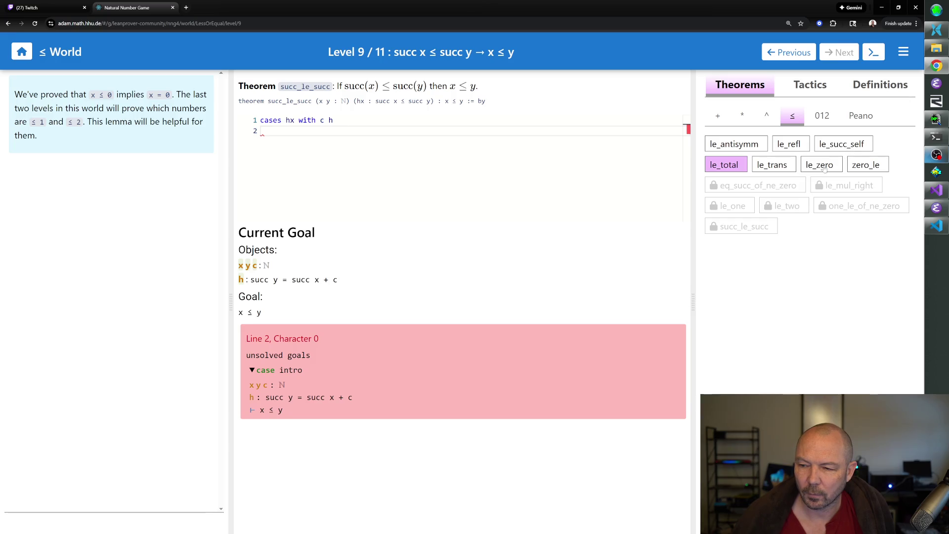